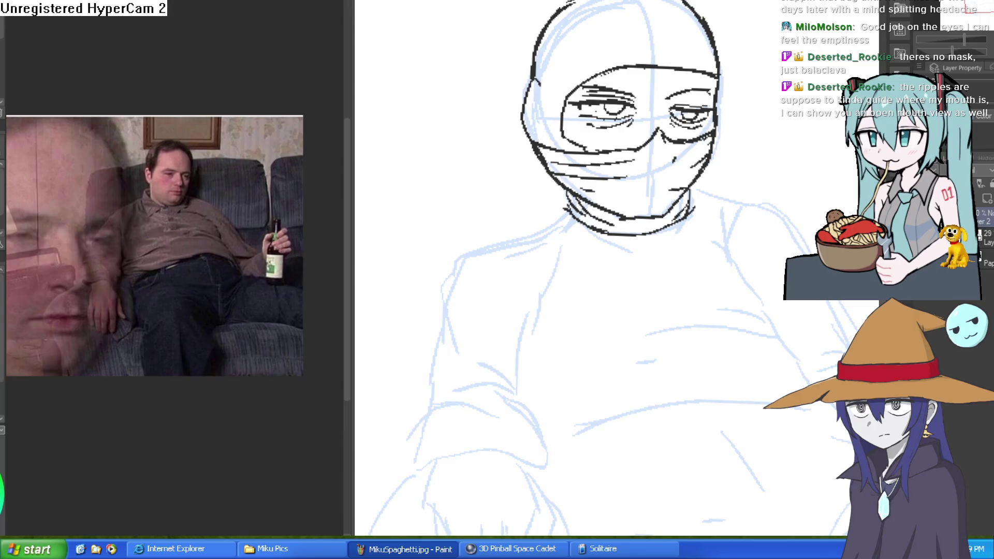
- Ink the shoulder line, the strokes below the neck and the right arm's outer edge
{"action": "mouse_move", "coordinate": [688, 188]}
{"action": "left_mouse_down"}
{"action": "mouse_move", "coordinate": [753, 201]}
{"action": "mouse_move", "coordinate": [693, 195]}
{"action": "mouse_move", "coordinate": [680, 169]}
{"action": "left_mouse_up"}
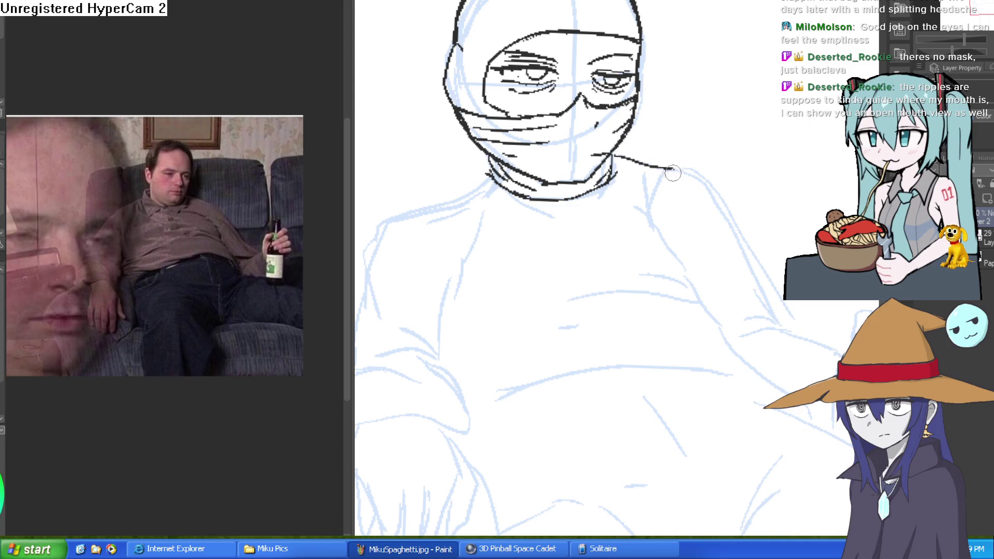
{"action": "left_click_drag", "start_coordinate": [666, 170], "coordinate": [648, 215]}
{"action": "scroll", "coordinate": [732, 144], "scroll_direction": "down", "scroll_amount": 3}
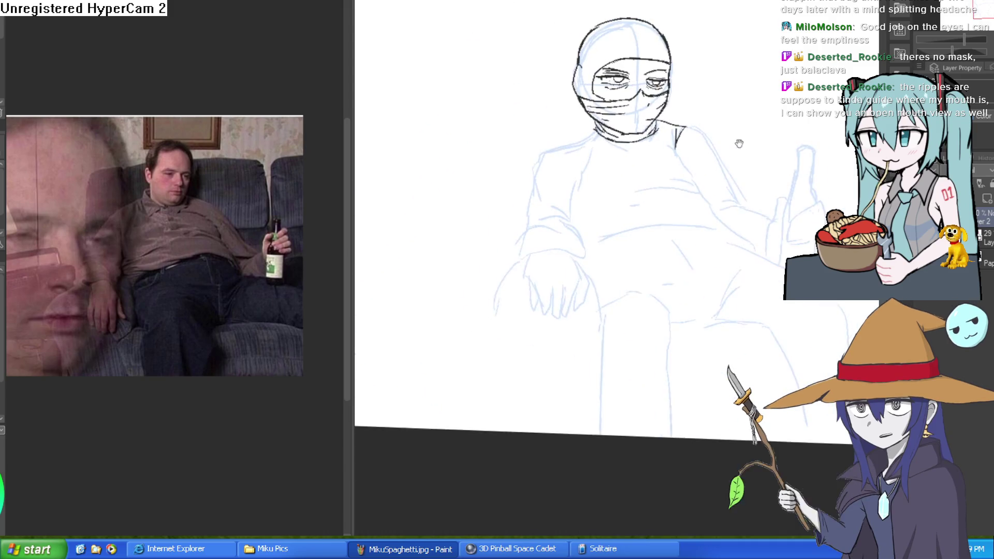
{"action": "scroll", "coordinate": [732, 143], "scroll_direction": "up", "scroll_amount": 3}
{"action": "left_click_drag", "start_coordinate": [593, 78], "coordinate": [634, 154]}
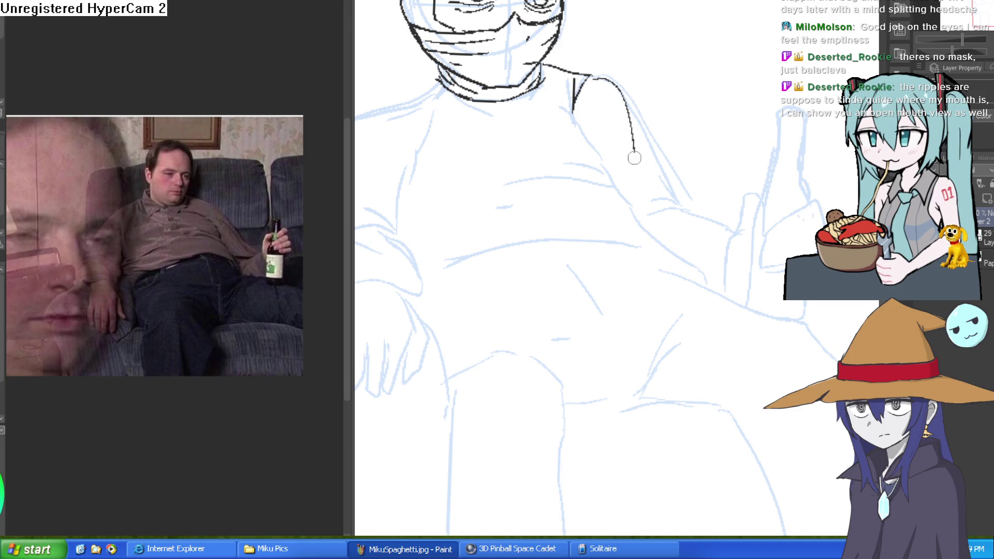
{"action": "mouse_move", "coordinate": [633, 110]}
{"action": "left_mouse_down"}
{"action": "mouse_move", "coordinate": [667, 185]}
{"action": "mouse_move", "coordinate": [655, 199]}
{"action": "mouse_move", "coordinate": [678, 207]}
{"action": "mouse_move", "coordinate": [706, 149]}
{"action": "left_mouse_up"}
{"action": "mouse_move", "coordinate": [632, 50]}
{"action": "left_mouse_down"}
{"action": "mouse_move", "coordinate": [620, 91]}
{"action": "mouse_move", "coordinate": [645, 89]}
{"action": "mouse_move", "coordinate": [693, 54]}
{"action": "left_mouse_up"}
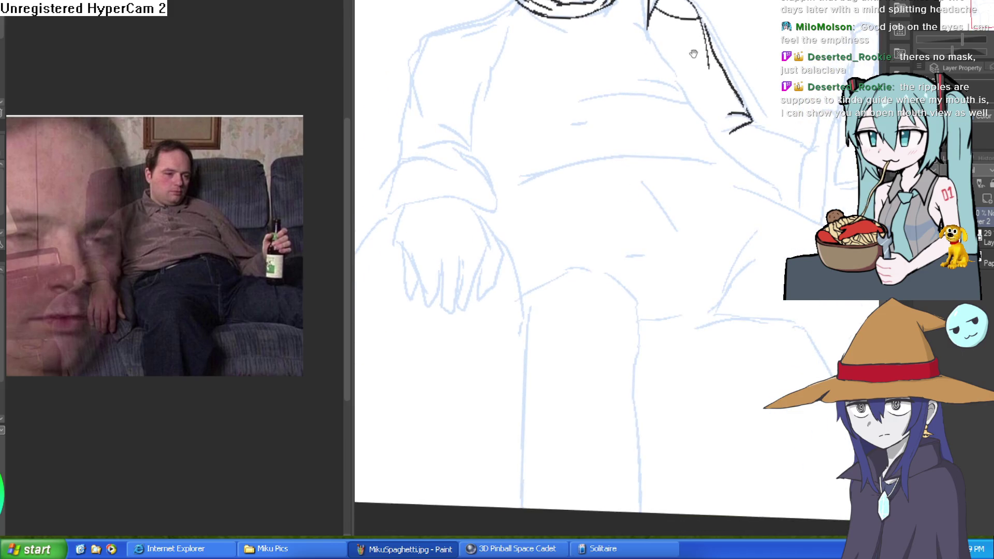
- Ink the lower edge and the left side of the collar
{"action": "mouse_move", "coordinate": [625, 53]}
{"action": "left_mouse_down"}
{"action": "mouse_move", "coordinate": [641, 95]}
{"action": "mouse_move", "coordinate": [647, 88]}
{"action": "mouse_move", "coordinate": [633, 82]}
{"action": "mouse_move", "coordinate": [618, 111]}
{"action": "mouse_move", "coordinate": [540, 123]}
{"action": "mouse_move", "coordinate": [502, 111]}
{"action": "mouse_move", "coordinate": [520, 75]}
{"action": "mouse_move", "coordinate": [555, 115]}
{"action": "left_mouse_up"}
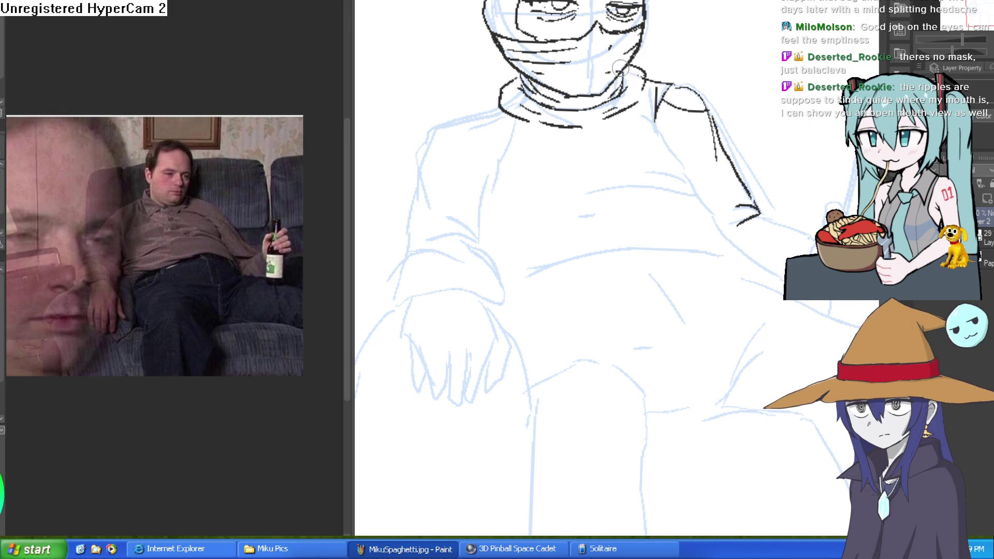
{"action": "scroll", "coordinate": [650, 66], "scroll_direction": "down", "scroll_amount": 2}
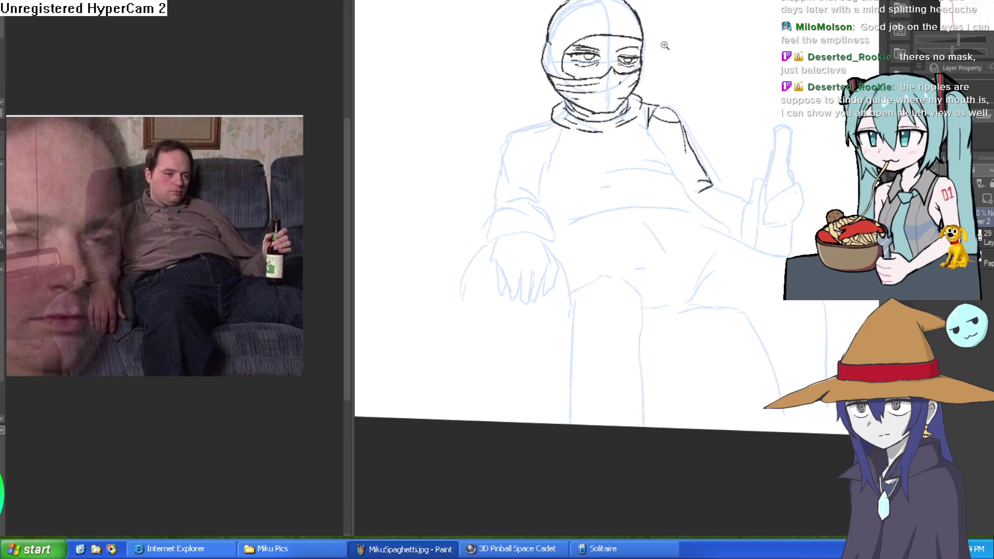
{"action": "scroll", "coordinate": [668, 39], "scroll_direction": "up", "scroll_amount": 3}
{"action": "mouse_move", "coordinate": [698, 70]}
{"action": "left_mouse_down"}
{"action": "mouse_move", "coordinate": [686, 95]}
{"action": "mouse_move", "coordinate": [594, 154]}
{"action": "mouse_move", "coordinate": [510, 144]}
{"action": "left_mouse_up"}
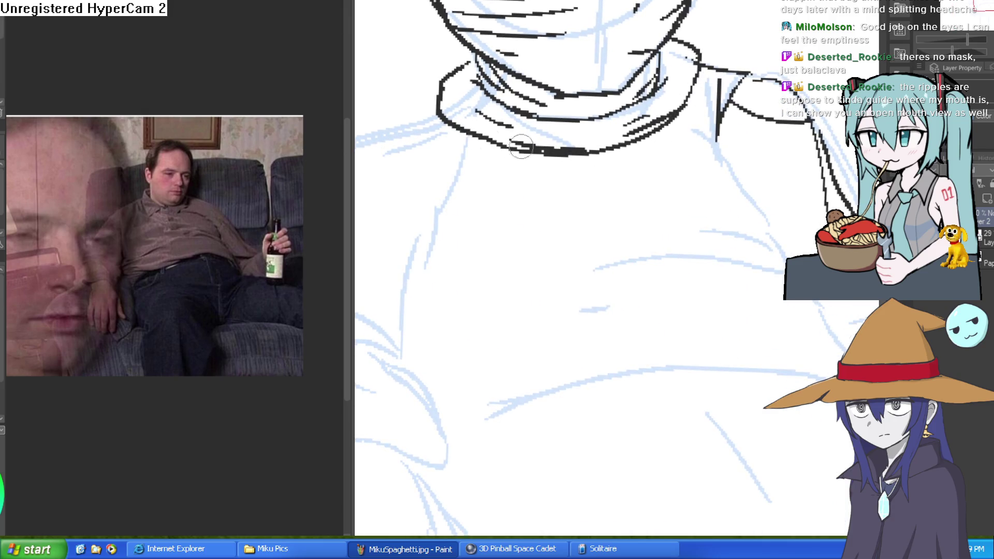
{"action": "scroll", "coordinate": [662, 183], "scroll_direction": "down", "scroll_amount": 3}
{"action": "mouse_move", "coordinate": [721, 145]}
{"action": "left_mouse_down"}
{"action": "mouse_move", "coordinate": [720, 130]}
{"action": "mouse_move", "coordinate": [676, 103]}
{"action": "mouse_move", "coordinate": [667, 139]}
{"action": "mouse_move", "coordinate": [689, 80]}
{"action": "left_mouse_up"}
{"action": "scroll", "coordinate": [529, 110], "scroll_direction": "down", "scroll_amount": 1}
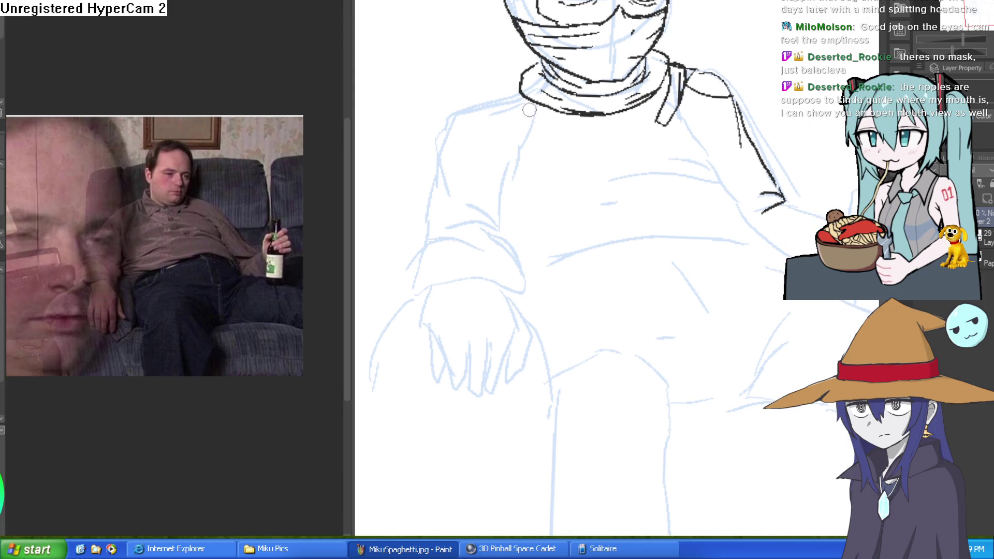
{"action": "mouse_move", "coordinate": [523, 96]}
{"action": "left_mouse_down"}
{"action": "mouse_move", "coordinate": [489, 103]}
{"action": "mouse_move", "coordinate": [515, 176]}
{"action": "mouse_move", "coordinate": [542, 143]}
{"action": "mouse_move", "coordinate": [510, 95]}
{"action": "left_mouse_up"}
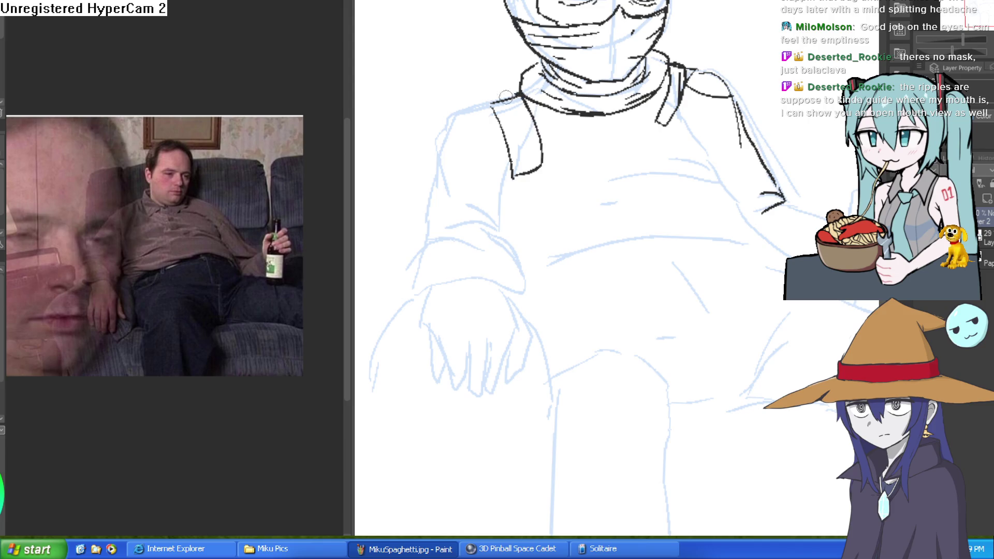
{"action": "scroll", "coordinate": [674, 118], "scroll_direction": "up", "scroll_amount": 2}
- Ink the right shoulder strap, undoing its extra stray strokes
{"action": "mouse_move", "coordinate": [665, 54]}
{"action": "left_mouse_down"}
{"action": "mouse_move", "coordinate": [648, 158]}
{"action": "mouse_move", "coordinate": [699, 67]}
{"action": "left_mouse_up"}
{"action": "key", "text": "ctrl+z"}
{"action": "key", "text": "ctrl+z"}
{"action": "key", "text": "ctrl+z"}
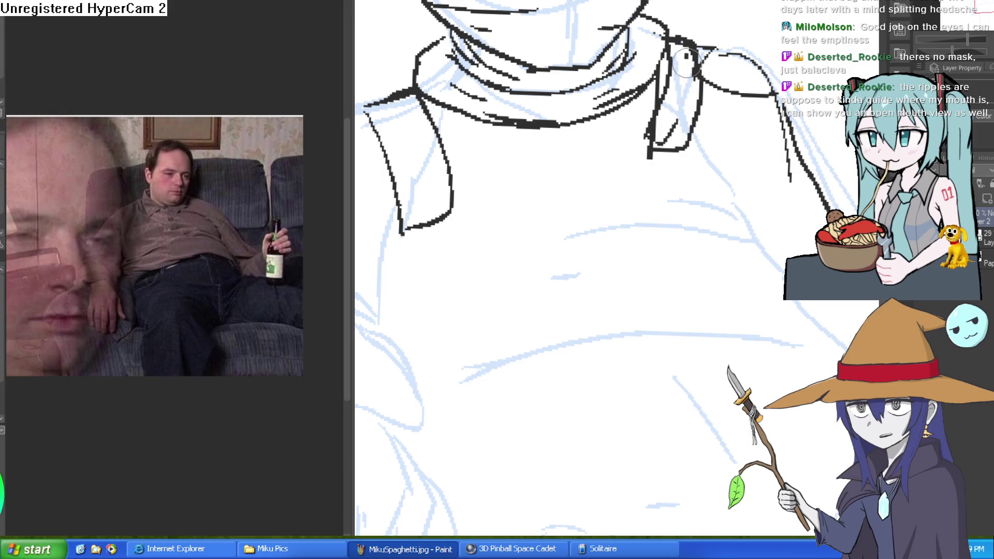
{"action": "key", "text": "ctrl+z"}
{"action": "key", "text": "ctrl+z"}
{"action": "key", "text": "ctrl+z"}
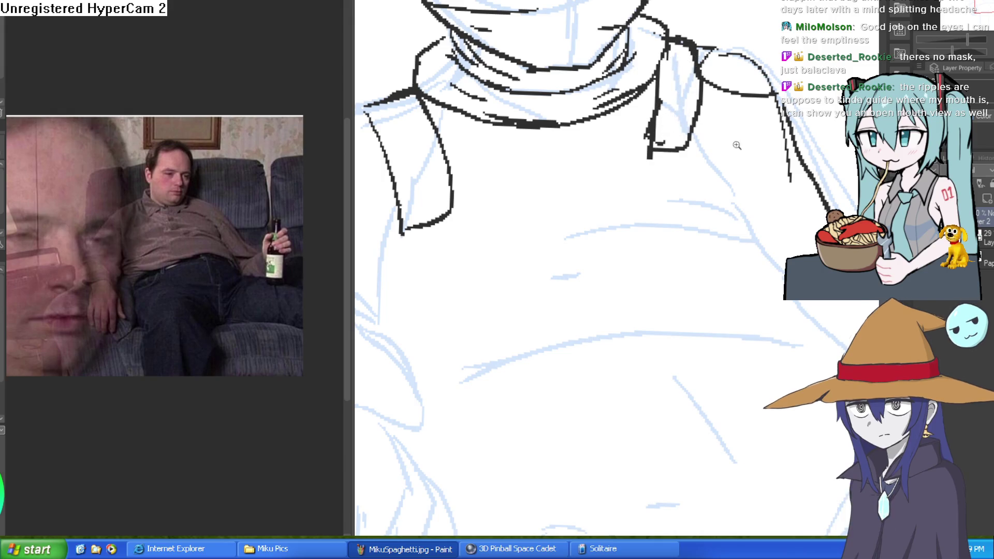
{"action": "scroll", "coordinate": [674, 55], "scroll_direction": "down", "scroll_amount": 2}
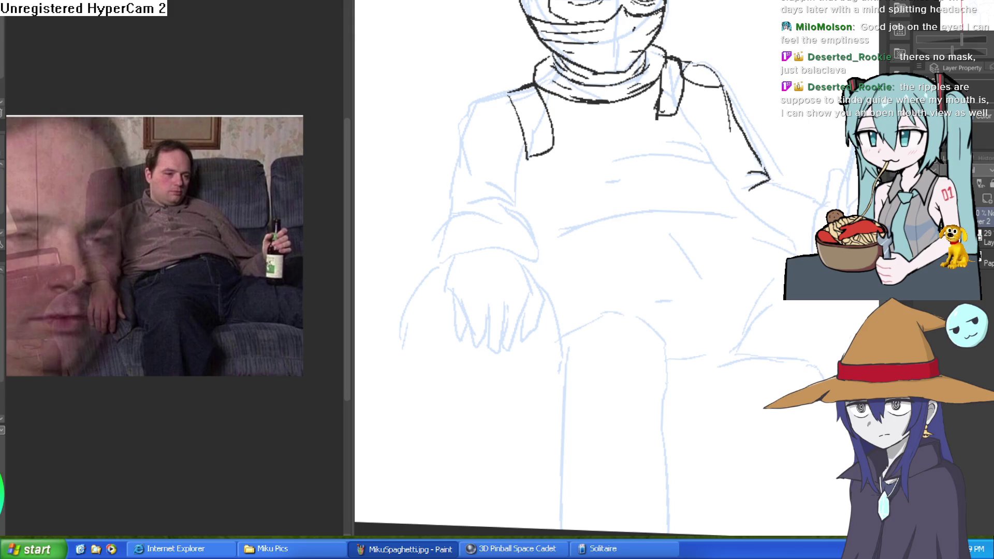
{"action": "left_click_drag", "start_coordinate": [680, 100], "coordinate": [660, 80]}
- Ink the stroke below the right strap, the belly curve, left chest side and left shoulder
{"action": "mouse_move", "coordinate": [686, 131]}
{"action": "left_mouse_down"}
{"action": "mouse_move", "coordinate": [670, 99]}
{"action": "mouse_move", "coordinate": [674, 111]}
{"action": "left_mouse_up"}
{"action": "mouse_move", "coordinate": [704, 150]}
{"action": "left_mouse_down"}
{"action": "mouse_move", "coordinate": [677, 133]}
{"action": "mouse_move", "coordinate": [739, 123]}
{"action": "left_mouse_up"}
{"action": "scroll", "coordinate": [746, 147], "scroll_direction": "down", "scroll_amount": 3}
{"action": "scroll", "coordinate": [747, 147], "scroll_direction": "up", "scroll_amount": 1}
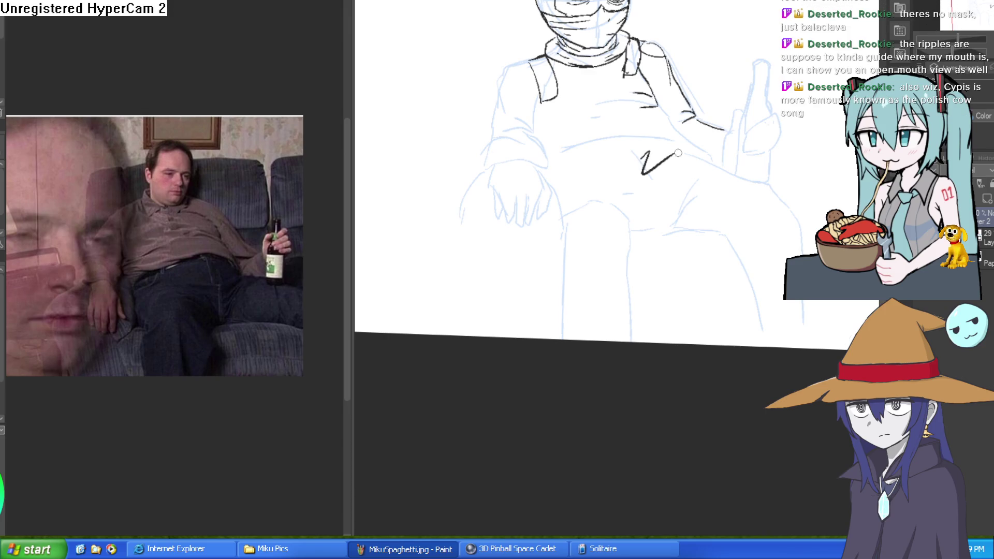
{"action": "scroll", "coordinate": [680, 142], "scroll_direction": "up", "scroll_amount": 2}
{"action": "mouse_move", "coordinate": [687, 93]}
{"action": "left_mouse_down"}
{"action": "mouse_move", "coordinate": [727, 145]}
{"action": "mouse_move", "coordinate": [583, 139]}
{"action": "mouse_move", "coordinate": [463, 173]}
{"action": "mouse_move", "coordinate": [666, 186]}
{"action": "mouse_move", "coordinate": [719, 119]}
{"action": "mouse_move", "coordinate": [628, 164]}
{"action": "left_mouse_up"}
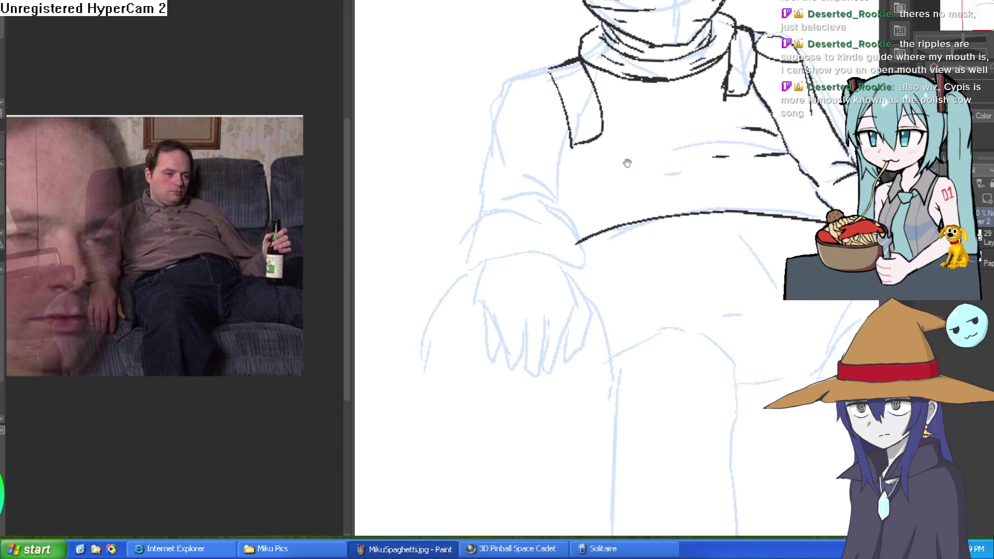
{"action": "left_click_drag", "start_coordinate": [553, 196], "coordinate": [565, 145]}
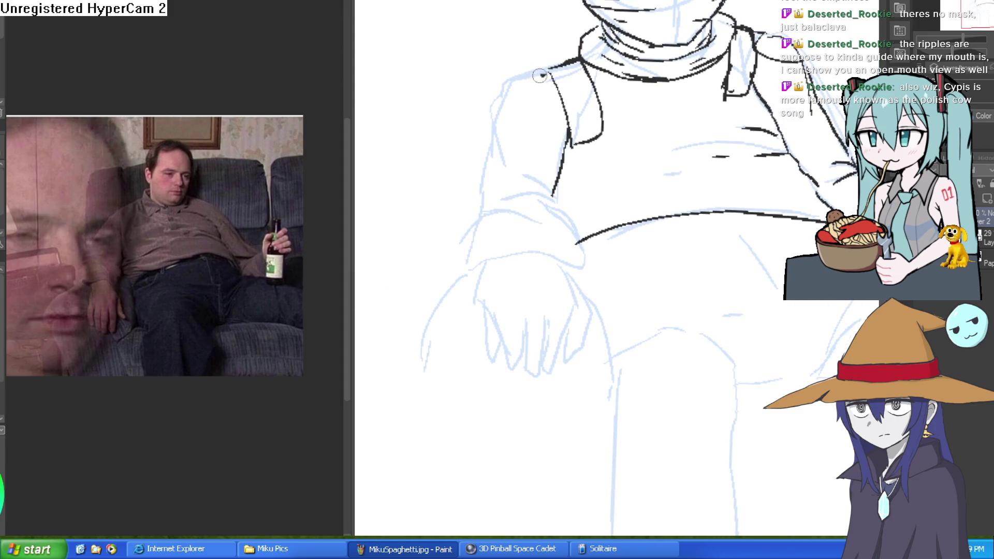
{"action": "mouse_move", "coordinate": [545, 74]}
{"action": "left_mouse_down"}
{"action": "mouse_move", "coordinate": [497, 105]}
{"action": "mouse_move", "coordinate": [492, 136]}
{"action": "left_mouse_up"}
{"action": "left_click_drag", "start_coordinate": [772, 71], "coordinate": [754, 64]}
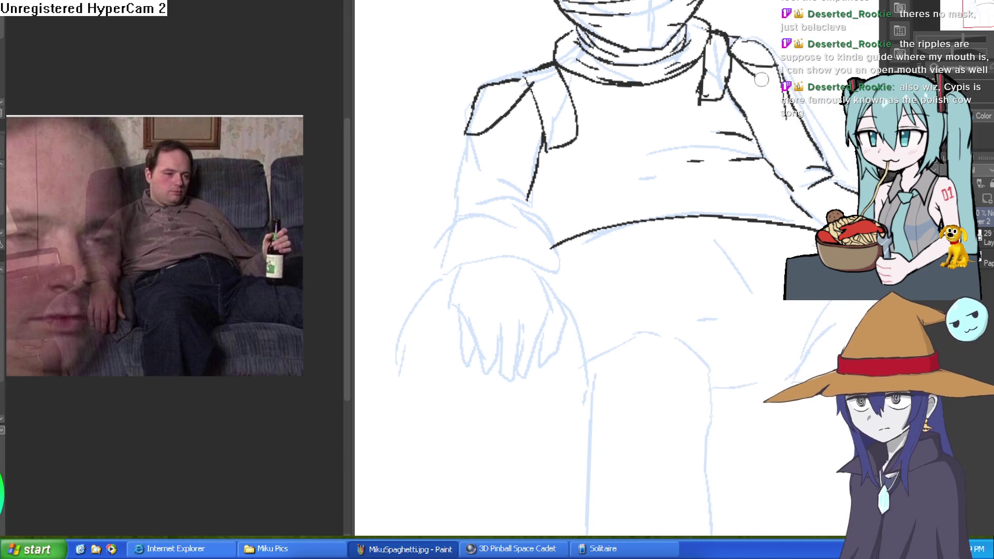
- Ink the left sleeve's outer edge, the curve across the arm and the cuff lines
{"action": "left_click_drag", "start_coordinate": [773, 124], "coordinate": [724, 102]}
{"action": "left_click", "coordinate": [434, 33]}
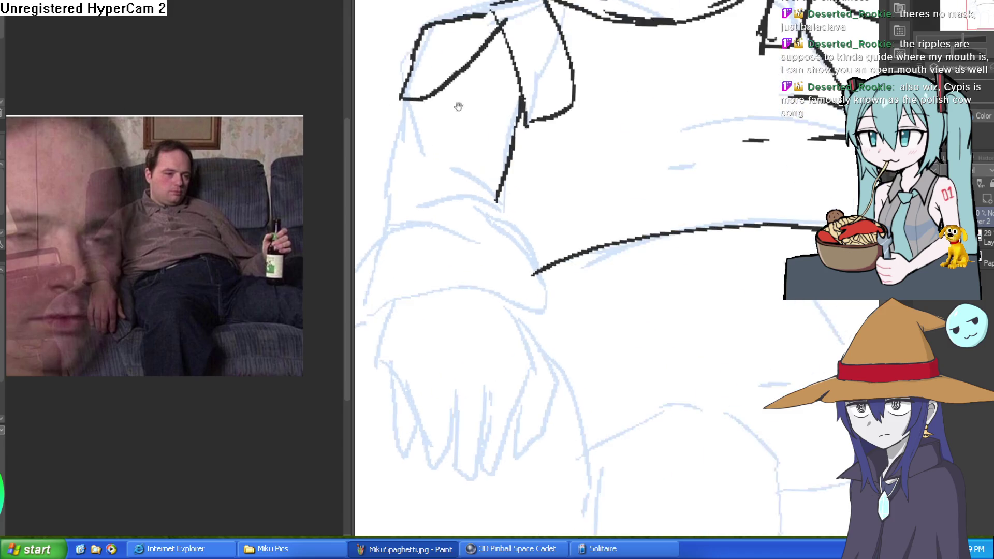
{"action": "left_click_drag", "start_coordinate": [446, 33], "coordinate": [434, 161]}
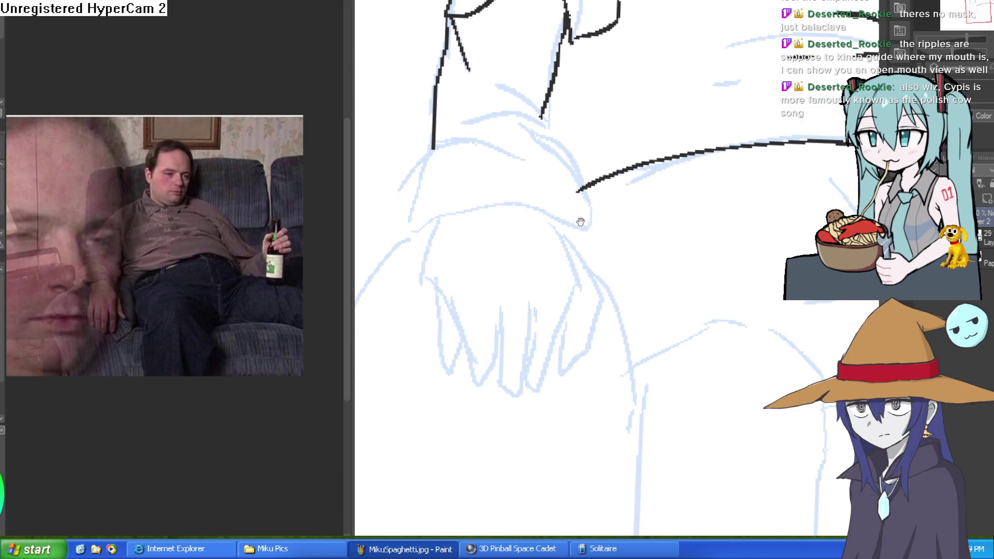
{"action": "mouse_move", "coordinate": [564, 227]}
{"action": "left_mouse_down"}
{"action": "mouse_move", "coordinate": [554, 217]}
{"action": "mouse_move", "coordinate": [432, 223]}
{"action": "left_mouse_up"}
{"action": "mouse_move", "coordinate": [569, 241]}
{"action": "left_mouse_down"}
{"action": "mouse_move", "coordinate": [579, 179]}
{"action": "mouse_move", "coordinate": [574, 207]}
{"action": "mouse_move", "coordinate": [512, 118]}
{"action": "mouse_move", "coordinate": [549, 126]}
{"action": "left_mouse_up"}
{"action": "left_click_drag", "start_coordinate": [509, 93], "coordinate": [544, 118]}
{"action": "left_click_drag", "start_coordinate": [437, 134], "coordinate": [421, 238]}
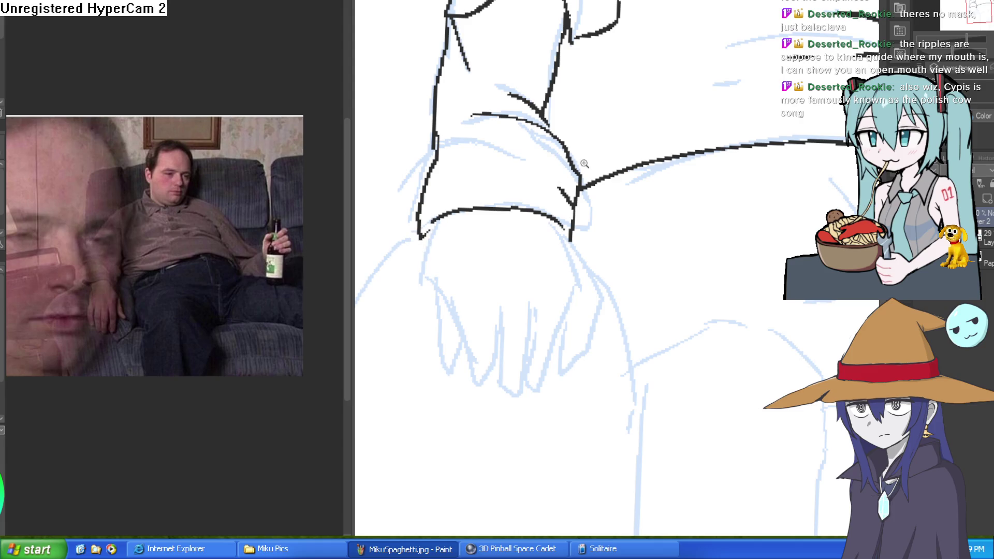
{"action": "scroll", "coordinate": [526, 197], "scroll_direction": "down", "scroll_amount": 5}
{"action": "scroll", "coordinate": [526, 197], "scroll_direction": "up", "scroll_amount": 3}
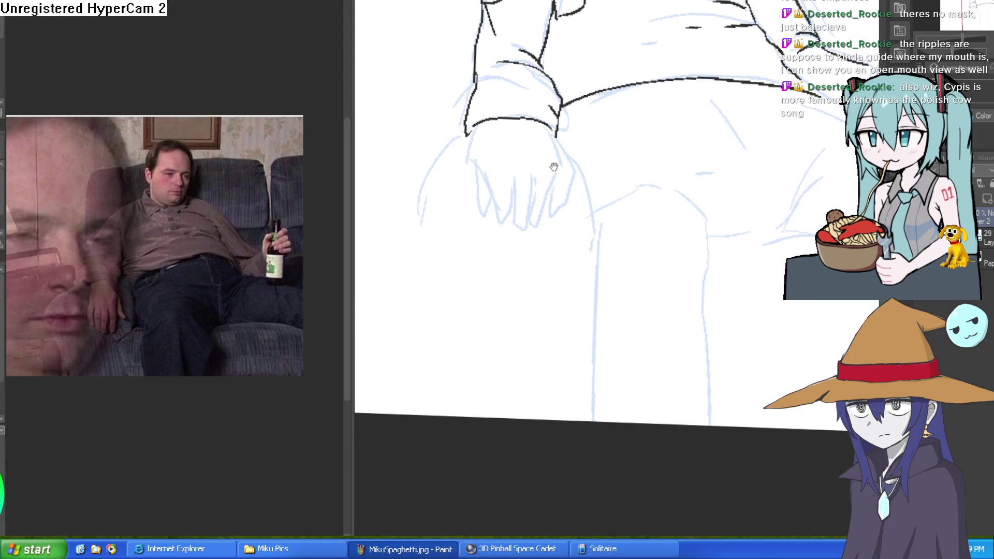
- Ink the resting left hand's edges and fingers below the cuff
{"action": "left_click_drag", "start_coordinate": [485, 174], "coordinate": [498, 162]}
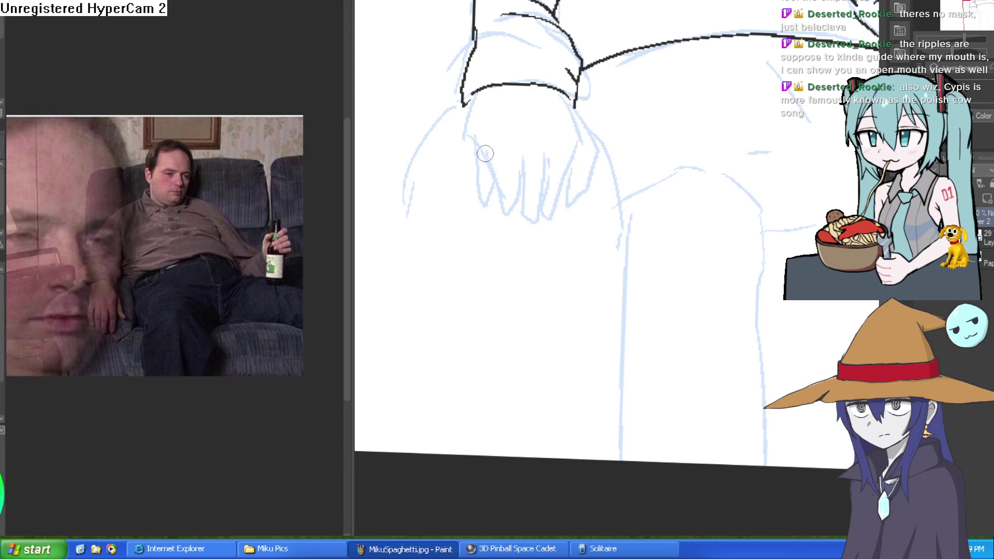
{"action": "mouse_move", "coordinate": [472, 100]}
{"action": "left_mouse_down"}
{"action": "mouse_move", "coordinate": [466, 137]}
{"action": "mouse_move", "coordinate": [477, 208]}
{"action": "mouse_move", "coordinate": [492, 149]}
{"action": "mouse_move", "coordinate": [495, 199]}
{"action": "mouse_move", "coordinate": [507, 207]}
{"action": "mouse_move", "coordinate": [518, 153]}
{"action": "mouse_move", "coordinate": [524, 221]}
{"action": "mouse_move", "coordinate": [545, 187]}
{"action": "left_mouse_up"}
{"action": "mouse_move", "coordinate": [571, 154]}
{"action": "left_mouse_down"}
{"action": "mouse_move", "coordinate": [553, 207]}
{"action": "mouse_move", "coordinate": [533, 220]}
{"action": "mouse_move", "coordinate": [551, 161]}
{"action": "mouse_move", "coordinate": [570, 153]}
{"action": "left_mouse_up"}
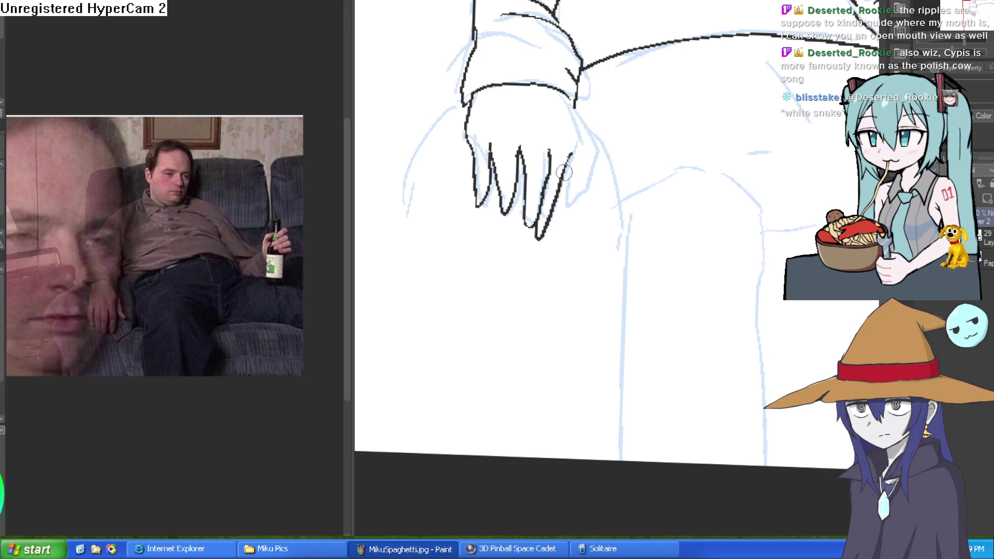
{"action": "mouse_move", "coordinate": [574, 106]}
{"action": "left_mouse_down"}
{"action": "mouse_move", "coordinate": [600, 186]}
{"action": "mouse_move", "coordinate": [576, 183]}
{"action": "mouse_move", "coordinate": [641, 131]}
{"action": "mouse_move", "coordinate": [671, 192]}
{"action": "mouse_move", "coordinate": [666, 233]}
{"action": "mouse_move", "coordinate": [690, 251]}
{"action": "left_mouse_up"}
{"action": "scroll", "coordinate": [641, 130], "scroll_direction": "down", "scroll_amount": 3}
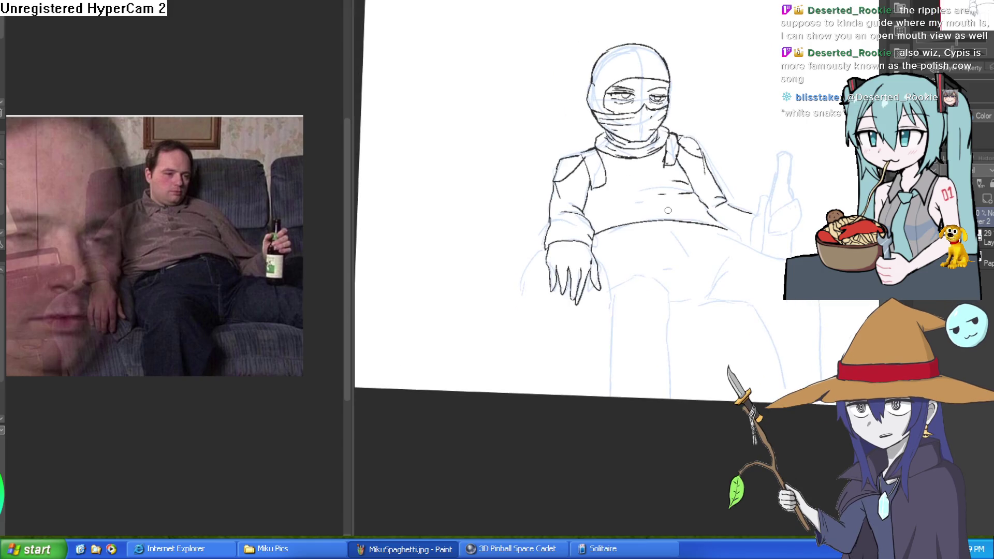
- Ink a fold line down the lap
{"action": "scroll", "coordinate": [668, 210], "scroll_direction": "up", "scroll_amount": 2}
{"action": "mouse_move", "coordinate": [668, 210]}
{"action": "left_mouse_down"}
{"action": "mouse_move", "coordinate": [590, 135]}
{"action": "mouse_move", "coordinate": [548, 119]}
{"action": "mouse_move", "coordinate": [520, 150]}
{"action": "mouse_move", "coordinate": [545, 156]}
{"action": "mouse_move", "coordinate": [491, 63]}
{"action": "left_mouse_up"}
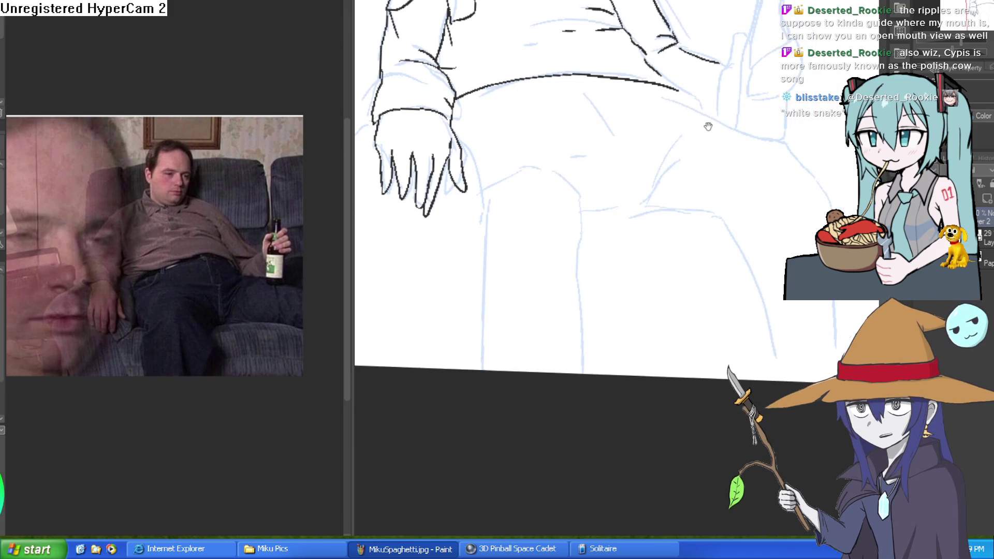
{"action": "left_click_drag", "start_coordinate": [607, 156], "coordinate": [623, 144]}
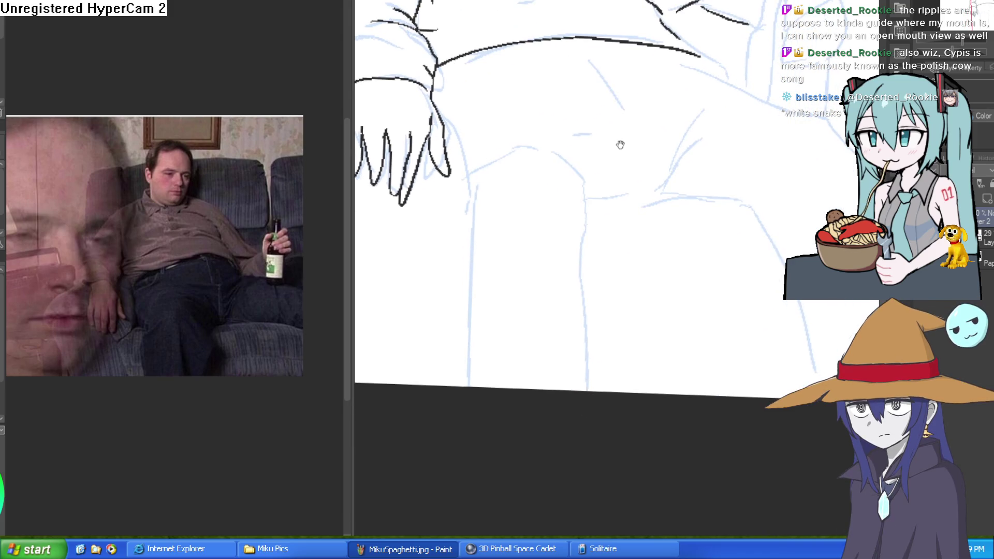
{"action": "mouse_move", "coordinate": [602, 39]}
{"action": "left_mouse_down"}
{"action": "mouse_move", "coordinate": [645, 73]}
{"action": "mouse_move", "coordinate": [653, 106]}
{"action": "left_mouse_up"}
{"action": "left_click_drag", "start_coordinate": [646, 233], "coordinate": [677, 273]}
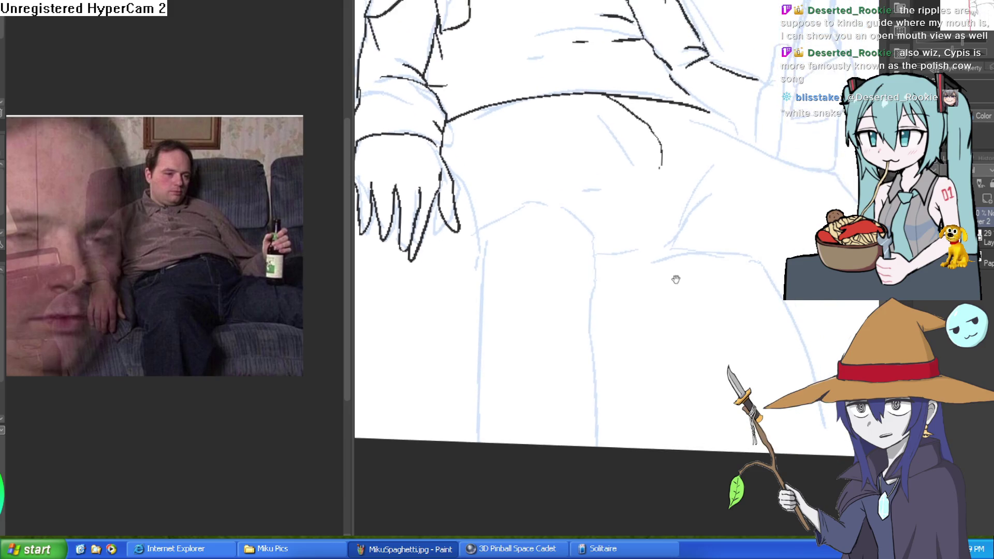
- Ink two lines across the hip and two lines along the torso's side
{"action": "mouse_move", "coordinate": [649, 158]}
{"action": "left_mouse_down"}
{"action": "mouse_move", "coordinate": [643, 140]}
{"action": "mouse_move", "coordinate": [656, 222]}
{"action": "mouse_move", "coordinate": [599, 107]}
{"action": "mouse_move", "coordinate": [571, 81]}
{"action": "left_mouse_up"}
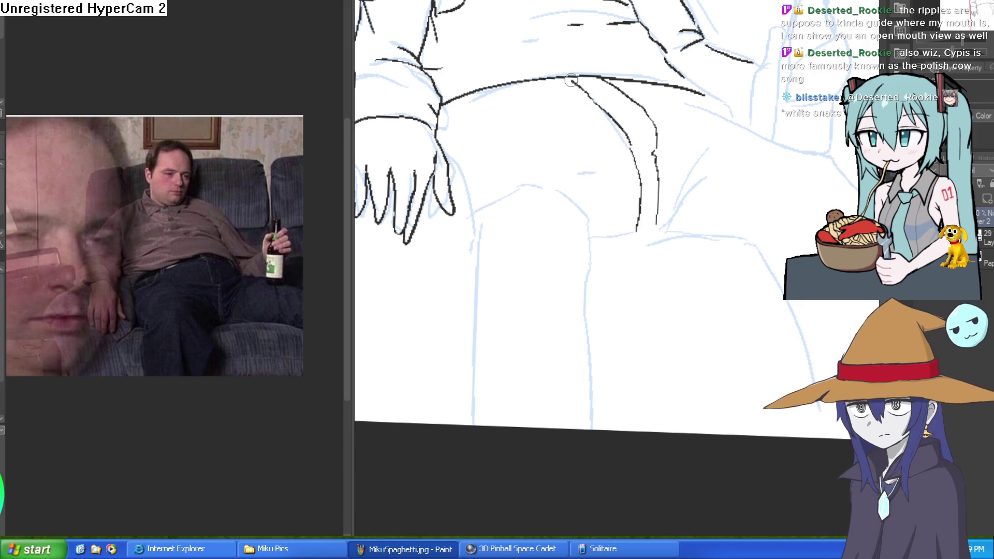
{"action": "left_click_drag", "start_coordinate": [694, 117], "coordinate": [686, 92]}
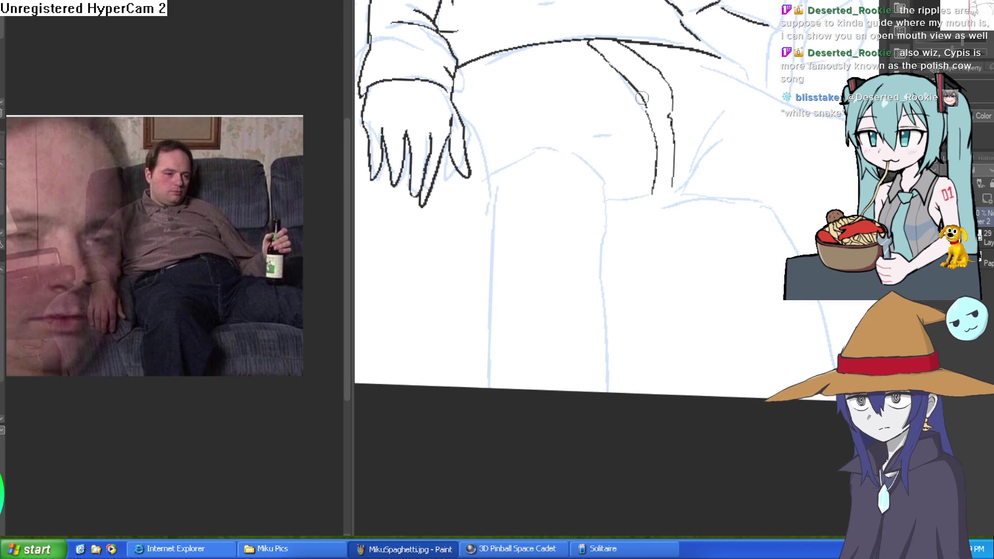
{"action": "left_click_drag", "start_coordinate": [626, 112], "coordinate": [623, 93]}
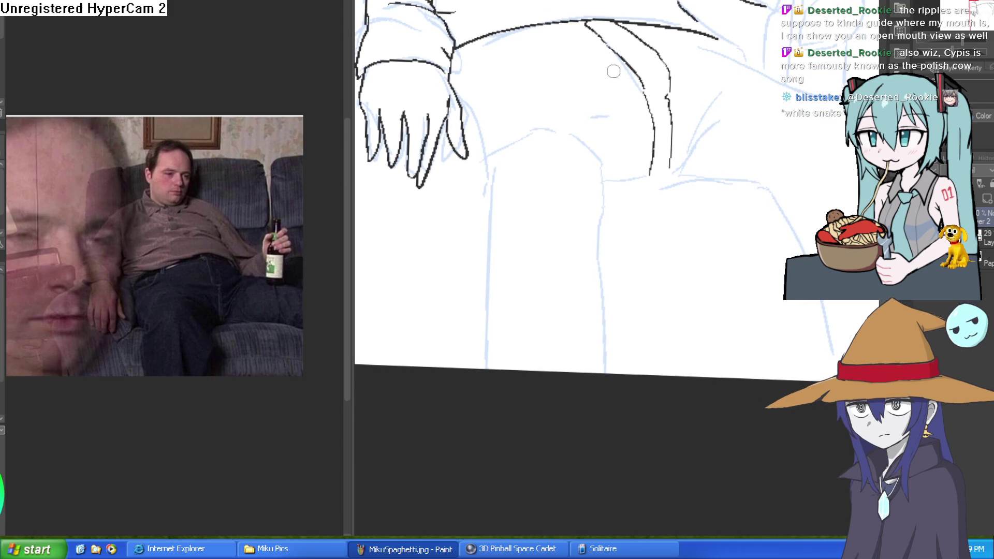
{"action": "left_click_drag", "start_coordinate": [586, 35], "coordinate": [455, 64]}
{"action": "mouse_move", "coordinate": [623, 30]}
{"action": "left_mouse_down"}
{"action": "mouse_move", "coordinate": [585, 86]}
{"action": "mouse_move", "coordinate": [666, 104]}
{"action": "mouse_move", "coordinate": [696, 57]}
{"action": "mouse_move", "coordinate": [591, 41]}
{"action": "mouse_move", "coordinate": [582, 68]}
{"action": "mouse_move", "coordinate": [600, 67]}
{"action": "left_mouse_up"}
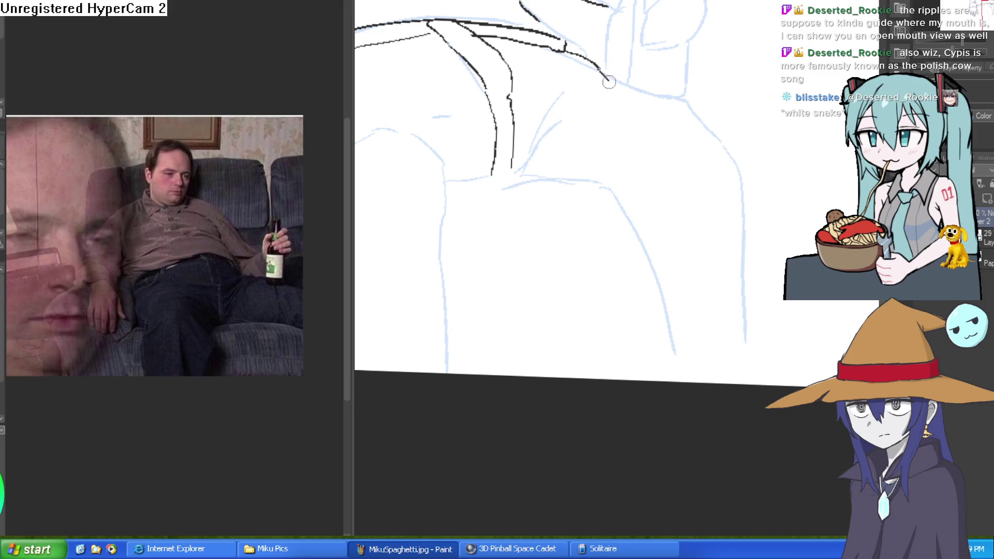
{"action": "left_click_drag", "start_coordinate": [539, 128], "coordinate": [542, 147]}
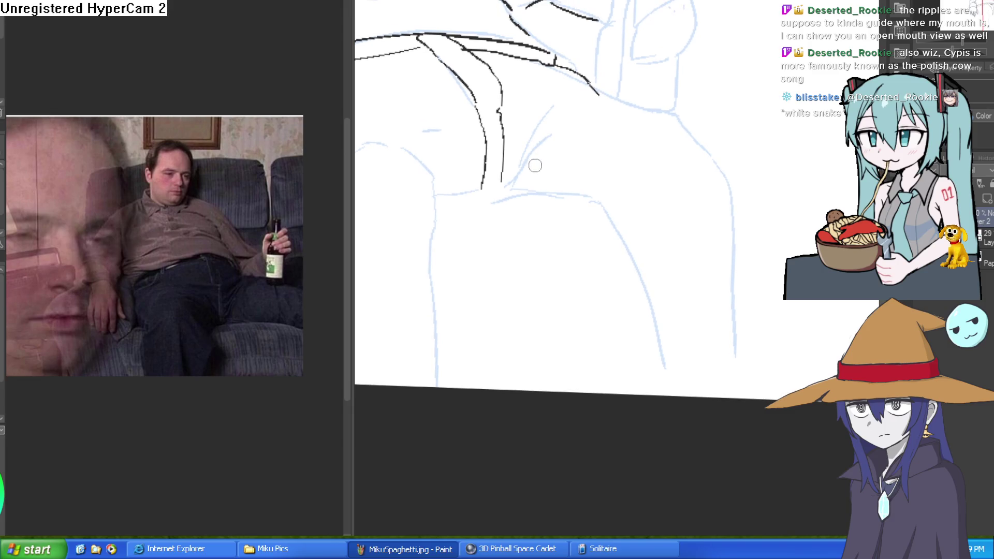
{"action": "left_click_drag", "start_coordinate": [504, 180], "coordinate": [554, 102]}
{"action": "mouse_move", "coordinate": [512, 174]}
{"action": "left_mouse_down"}
{"action": "mouse_move", "coordinate": [567, 123]}
{"action": "mouse_move", "coordinate": [588, 127]}
{"action": "left_mouse_up"}
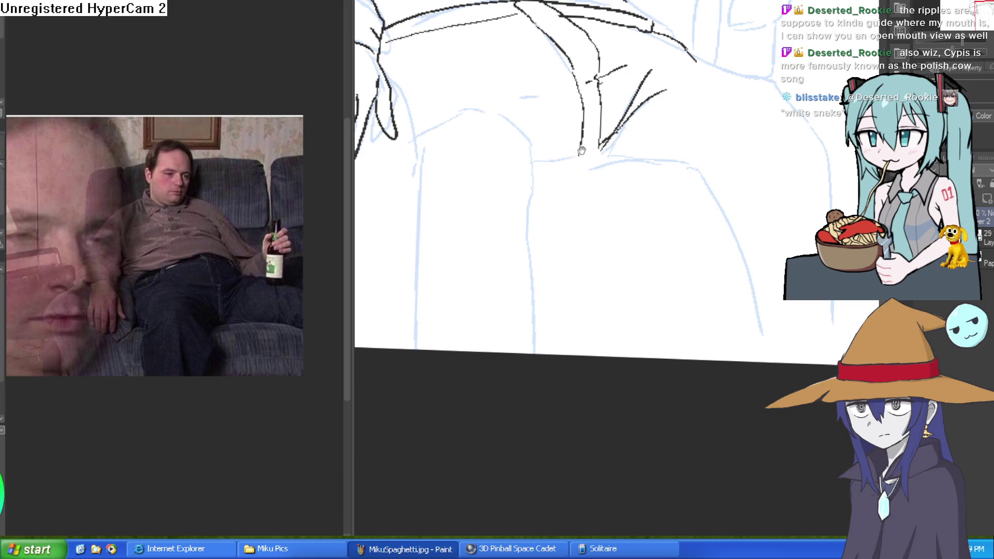
{"action": "scroll", "coordinate": [581, 149], "scroll_direction": "down", "scroll_amount": 3}
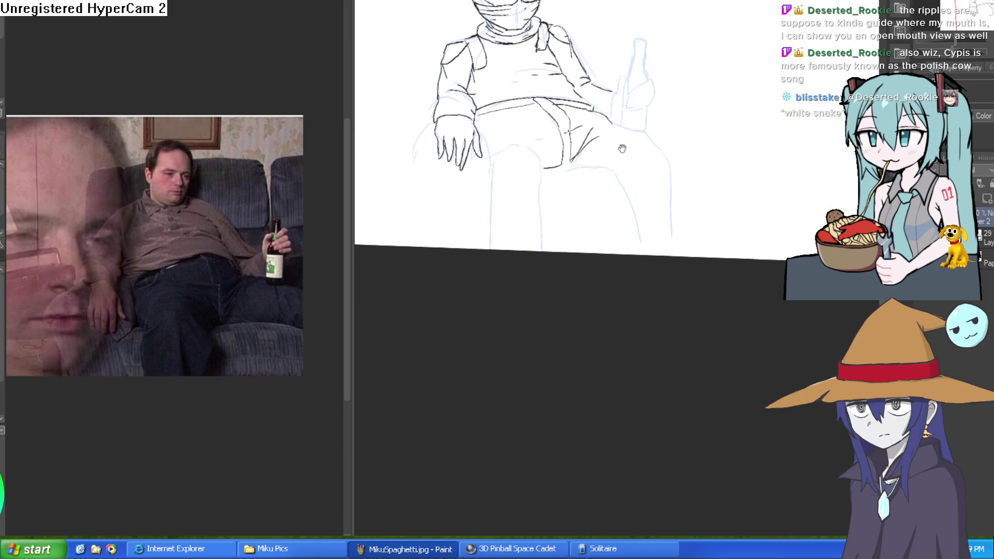
- Ink the left leg's outer line, the hip lines across the lap and both edges of the right leg
{"action": "scroll", "coordinate": [621, 152], "scroll_direction": "up", "scroll_amount": 2}
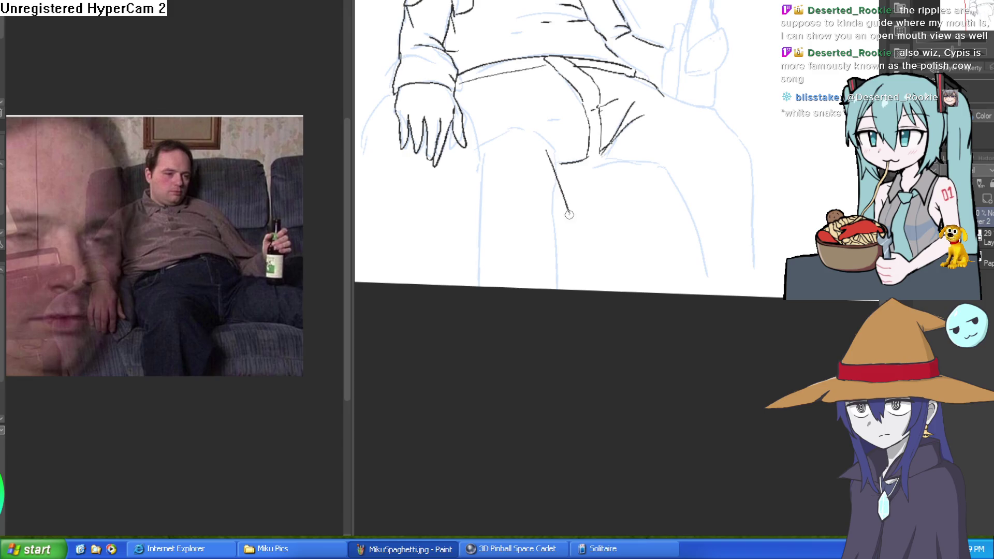
{"action": "left_click_drag", "start_coordinate": [567, 260], "coordinate": [563, 288]}
{"action": "mouse_move", "coordinate": [472, 284]}
{"action": "left_mouse_down"}
{"action": "mouse_move", "coordinate": [472, 202]}
{"action": "mouse_move", "coordinate": [494, 147]}
{"action": "left_mouse_up"}
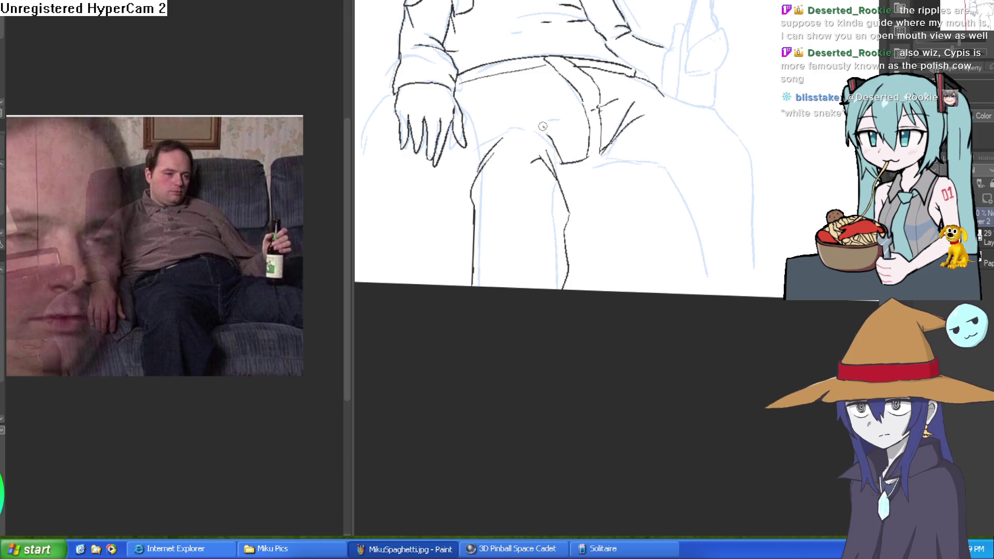
{"action": "left_click_drag", "start_coordinate": [713, 126], "coordinate": [554, 167]}
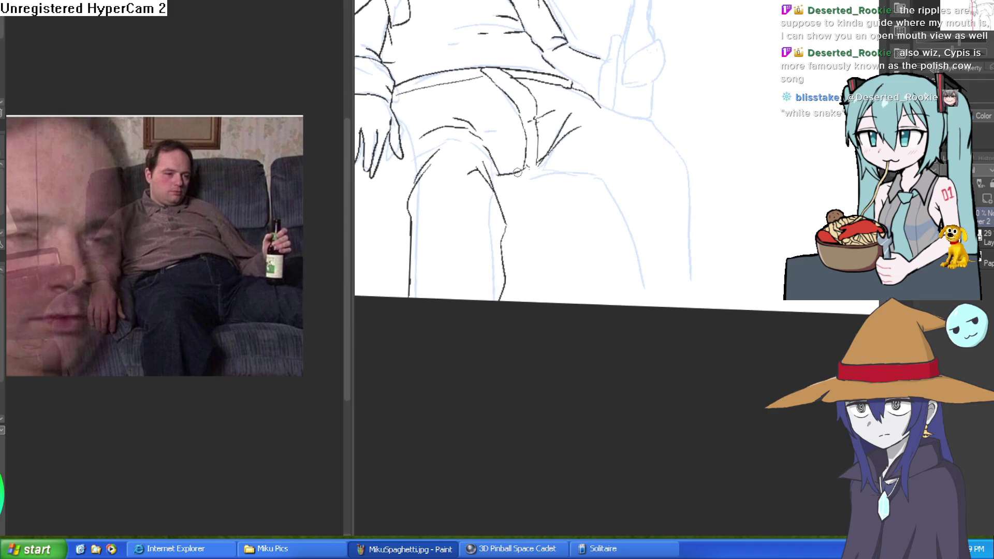
{"action": "mouse_move", "coordinate": [560, 170]}
{"action": "left_mouse_down"}
{"action": "mouse_move", "coordinate": [575, 168]}
{"action": "mouse_move", "coordinate": [539, 171]}
{"action": "left_mouse_up"}
{"action": "left_click_drag", "start_coordinate": [568, 108], "coordinate": [614, 120]}
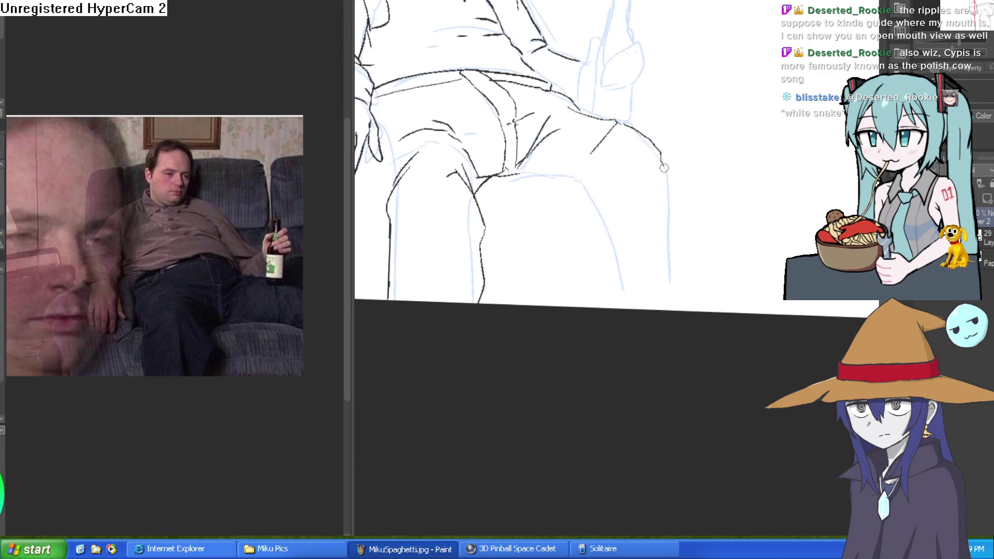
{"action": "left_click_drag", "start_coordinate": [663, 161], "coordinate": [672, 281]}
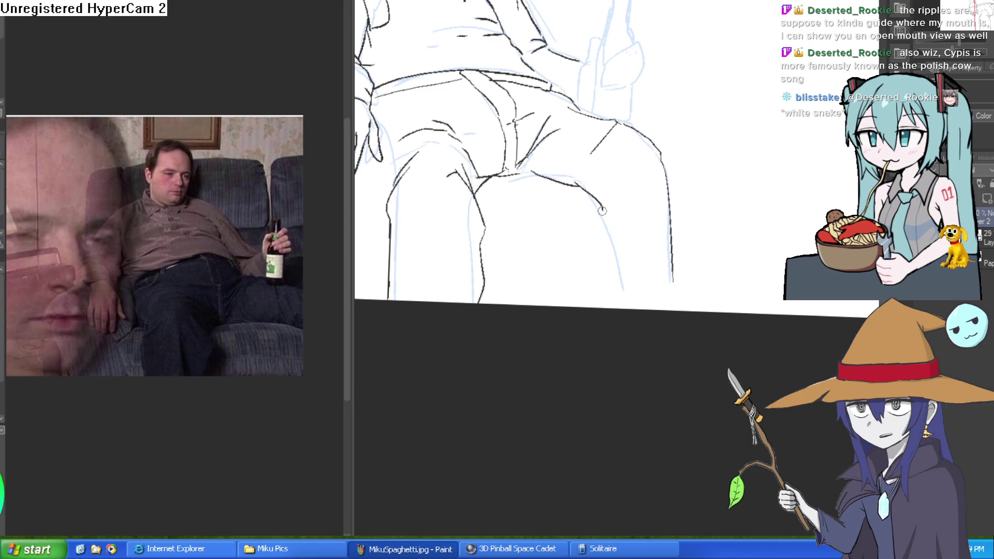
{"action": "left_click_drag", "start_coordinate": [610, 244], "coordinate": [616, 306]}
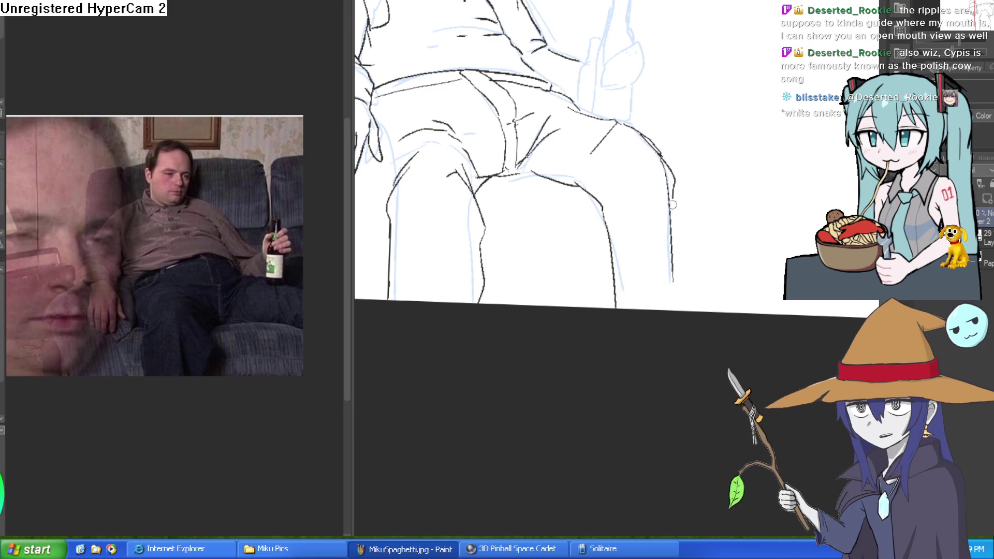
{"action": "scroll", "coordinate": [717, 248], "scroll_direction": "down", "scroll_amount": 3}
{"action": "scroll", "coordinate": [697, 281], "scroll_direction": "up", "scroll_amount": 4}
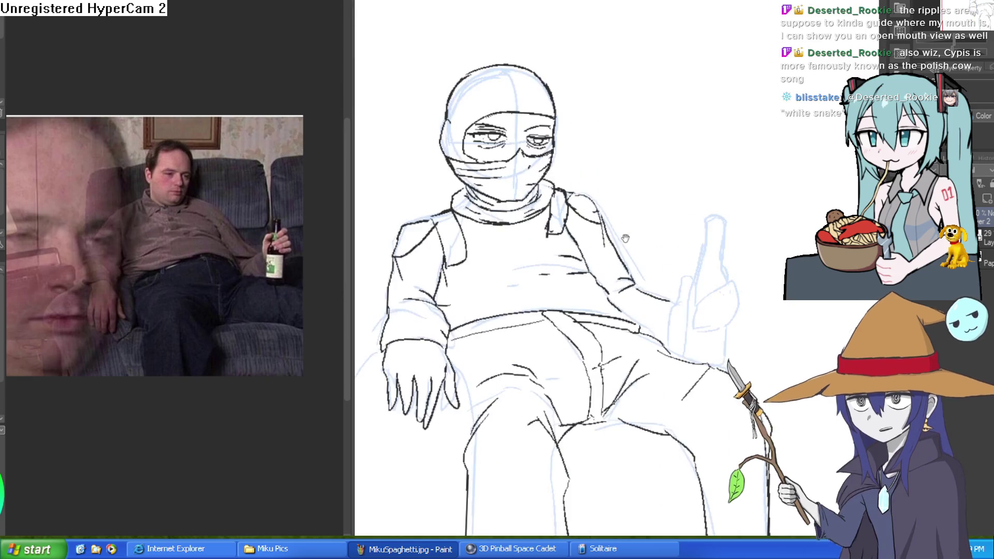
{"action": "scroll", "coordinate": [706, 231], "scroll_direction": "up", "scroll_amount": 5}
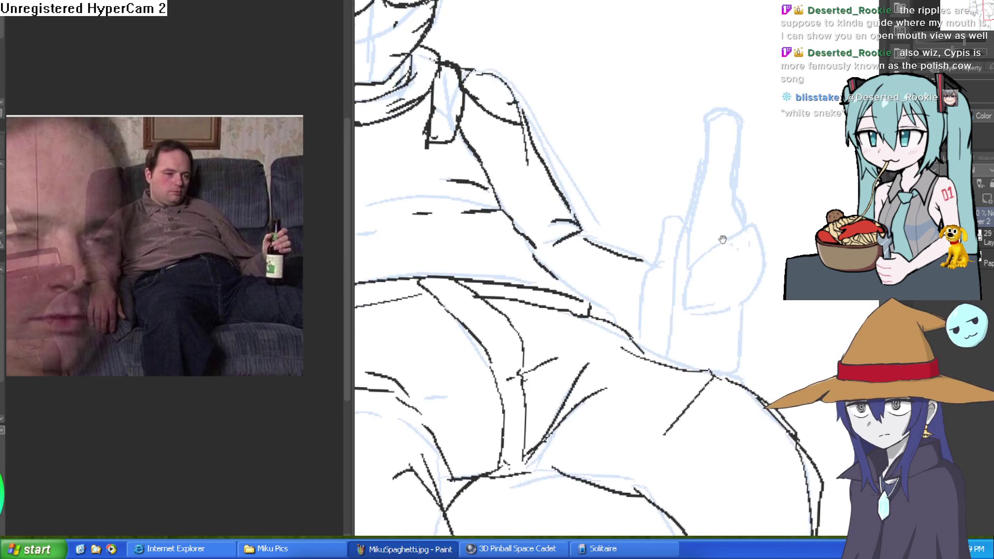
- Ink the bottle's top curve, bottom, left side and neck, undoing one stray stroke
{"action": "scroll", "coordinate": [654, 148], "scroll_direction": "up", "scroll_amount": 1}
{"action": "mouse_move", "coordinate": [665, 132]}
{"action": "left_mouse_down"}
{"action": "mouse_move", "coordinate": [595, 187]}
{"action": "mouse_move", "coordinate": [665, 134]}
{"action": "mouse_move", "coordinate": [614, 185]}
{"action": "mouse_move", "coordinate": [682, 136]}
{"action": "mouse_move", "coordinate": [685, 153]}
{"action": "mouse_move", "coordinate": [613, 184]}
{"action": "left_mouse_up"}
{"action": "key", "text": "ctrl+z"}
{"action": "mouse_move", "coordinate": [641, 179]}
{"action": "left_mouse_down"}
{"action": "mouse_move", "coordinate": [611, 199]}
{"action": "mouse_move", "coordinate": [614, 210]}
{"action": "mouse_move", "coordinate": [691, 164]}
{"action": "mouse_move", "coordinate": [628, 210]}
{"action": "mouse_move", "coordinate": [657, 219]}
{"action": "mouse_move", "coordinate": [694, 182]}
{"action": "mouse_move", "coordinate": [693, 220]}
{"action": "mouse_move", "coordinate": [642, 241]}
{"action": "mouse_move", "coordinate": [640, 231]}
{"action": "mouse_move", "coordinate": [671, 249]}
{"action": "mouse_move", "coordinate": [661, 241]}
{"action": "left_mouse_up"}
{"action": "mouse_move", "coordinate": [666, 223]}
{"action": "left_mouse_down"}
{"action": "mouse_move", "coordinate": [660, 318]}
{"action": "mouse_move", "coordinate": [604, 339]}
{"action": "mouse_move", "coordinate": [558, 272]}
{"action": "mouse_move", "coordinate": [583, 122]}
{"action": "mouse_move", "coordinate": [582, 202]}
{"action": "left_mouse_up"}
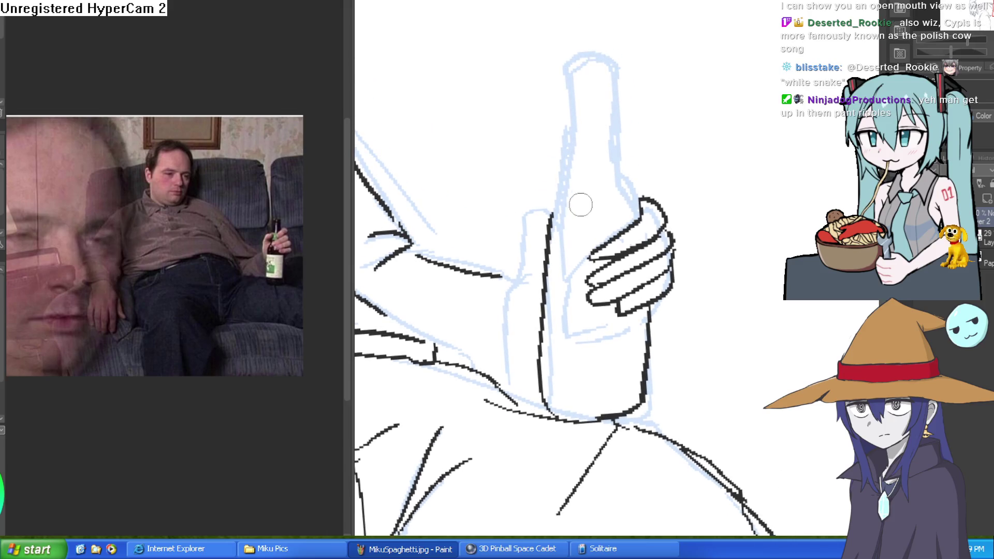
{"action": "left_click_drag", "start_coordinate": [547, 248], "coordinate": [580, 82]}
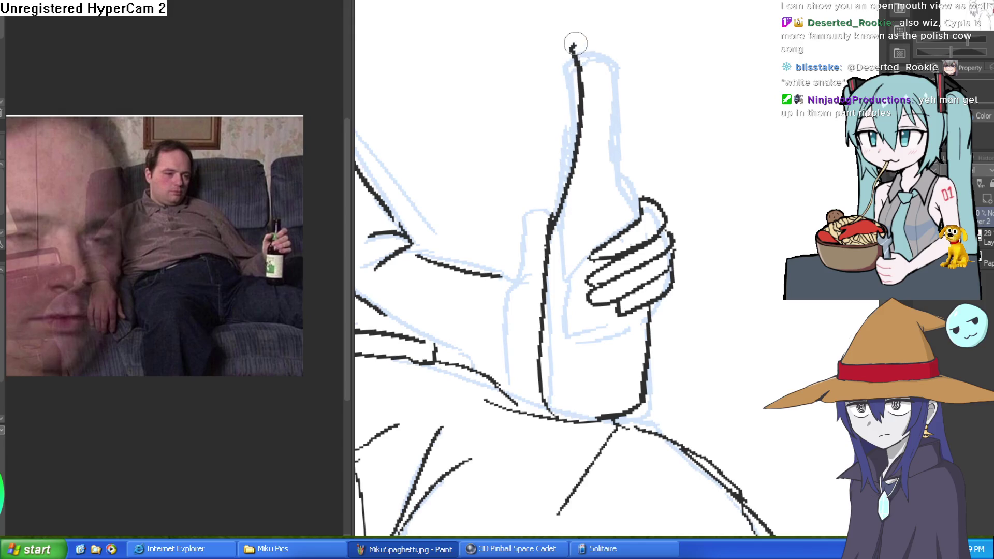
{"action": "left_click_drag", "start_coordinate": [621, 57], "coordinate": [643, 203]}
- Ink the thumb's edge up to the neck and the bottle's long left edge
{"action": "mouse_move", "coordinate": [580, 250]}
{"action": "left_mouse_down"}
{"action": "mouse_move", "coordinate": [609, 198]}
{"action": "mouse_move", "coordinate": [592, 211]}
{"action": "left_mouse_up"}
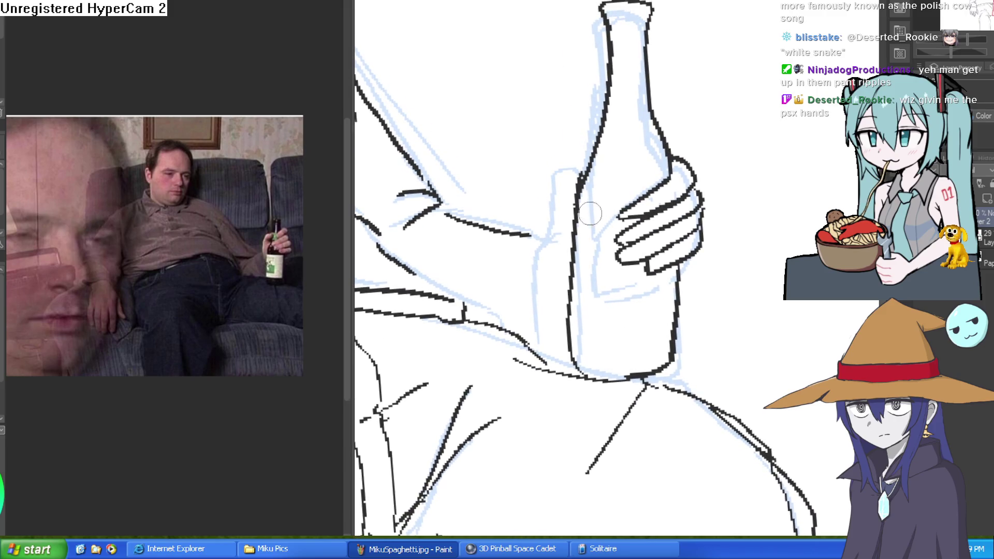
{"action": "mouse_move", "coordinate": [538, 248]}
{"action": "left_mouse_down"}
{"action": "mouse_move", "coordinate": [549, 178]}
{"action": "mouse_move", "coordinate": [598, 141]}
{"action": "mouse_move", "coordinate": [589, 188]}
{"action": "mouse_move", "coordinate": [546, 249]}
{"action": "mouse_move", "coordinate": [546, 331]}
{"action": "left_mouse_up"}
{"action": "scroll", "coordinate": [576, 210], "scroll_direction": "down", "scroll_amount": 2}
{"action": "left_click_drag", "start_coordinate": [538, 212], "coordinate": [519, 274]}
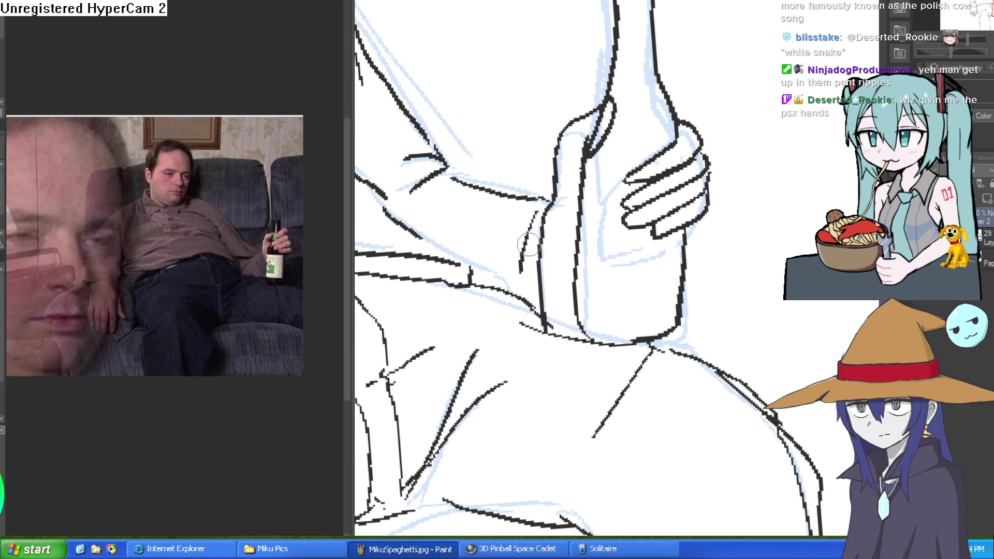
{"action": "scroll", "coordinate": [738, 227], "scroll_direction": "down", "scroll_amount": 5}
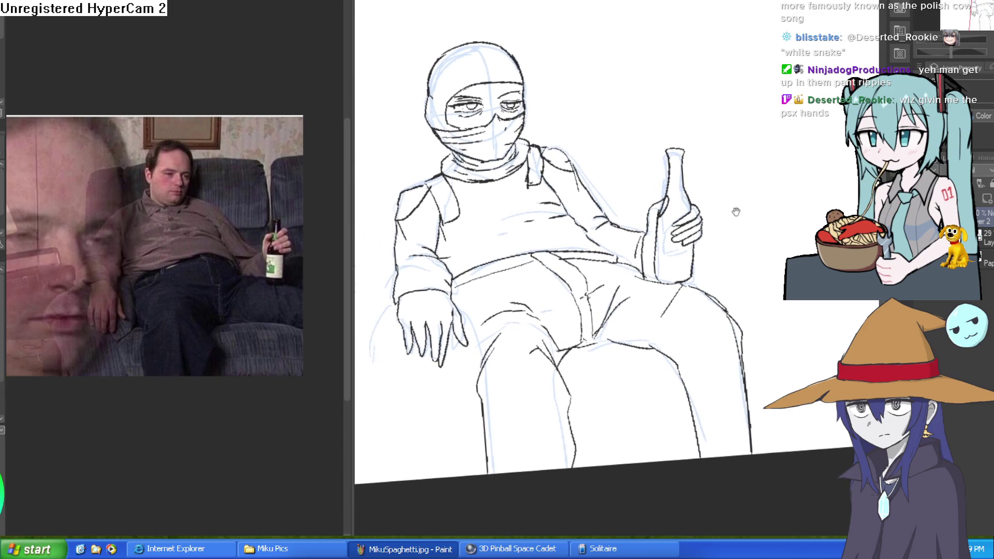
{"action": "left_click_drag", "start_coordinate": [739, 226], "coordinate": [738, 185]}
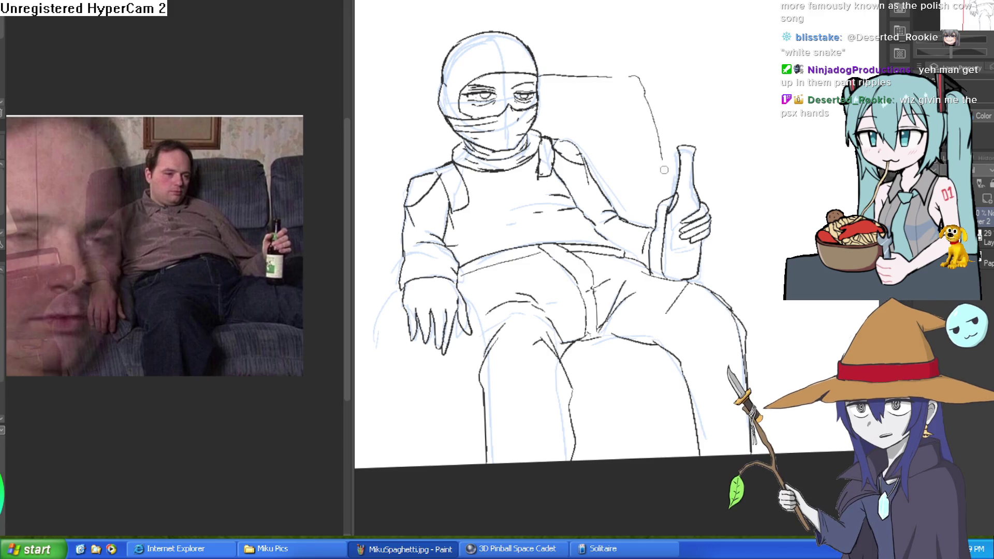
- Ink the top of the chair back beside the head and hook its left edge downward
{"action": "left_click_drag", "start_coordinate": [648, 104], "coordinate": [782, 86]}
{"action": "left_click_drag", "start_coordinate": [572, 59], "coordinate": [521, 66]}
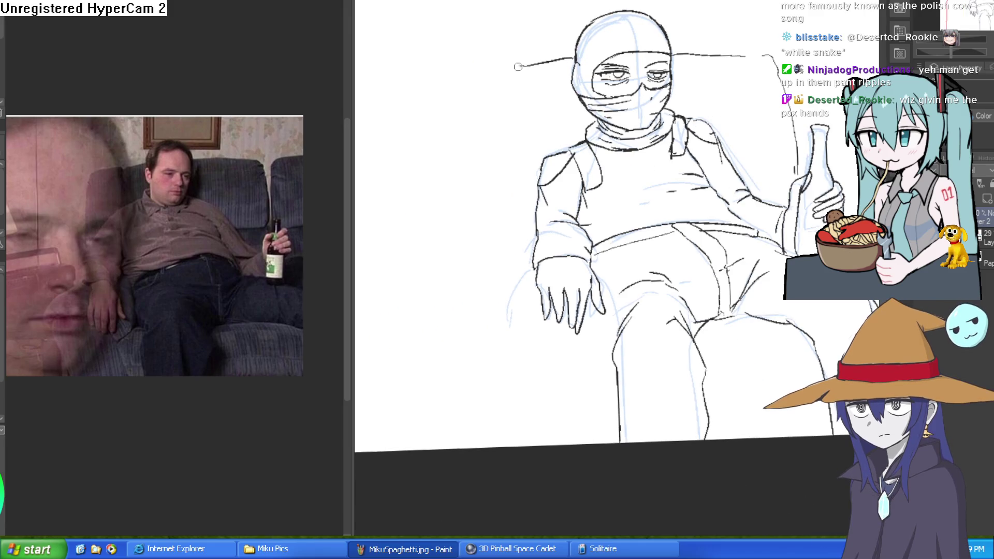
{"action": "left_click_drag", "start_coordinate": [488, 138], "coordinate": [482, 147]}
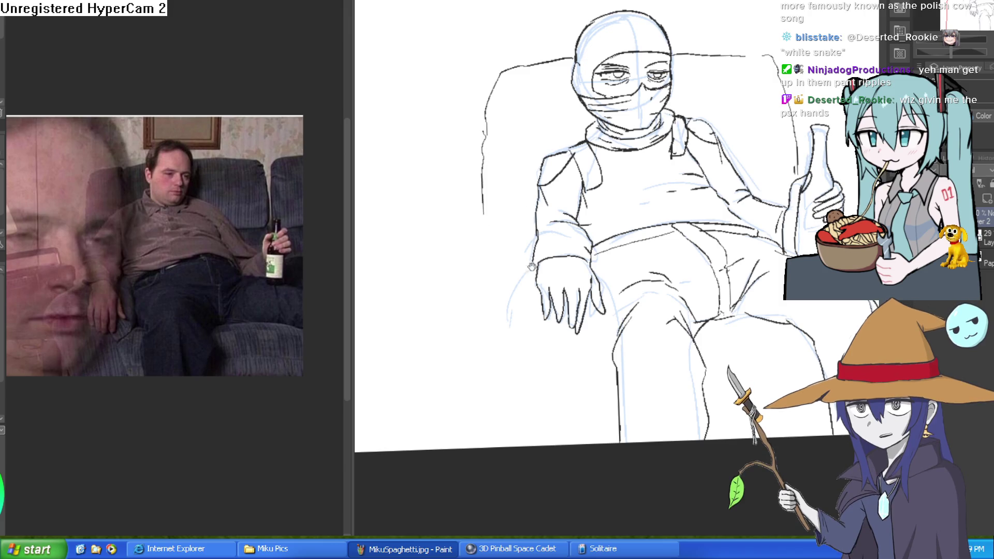
{"action": "left_click_drag", "start_coordinate": [531, 264], "coordinate": [534, 236]}
{"action": "mouse_move", "coordinate": [659, 307]}
{"action": "left_mouse_down"}
{"action": "mouse_move", "coordinate": [706, 187]}
{"action": "mouse_move", "coordinate": [669, 191]}
{"action": "left_mouse_up"}
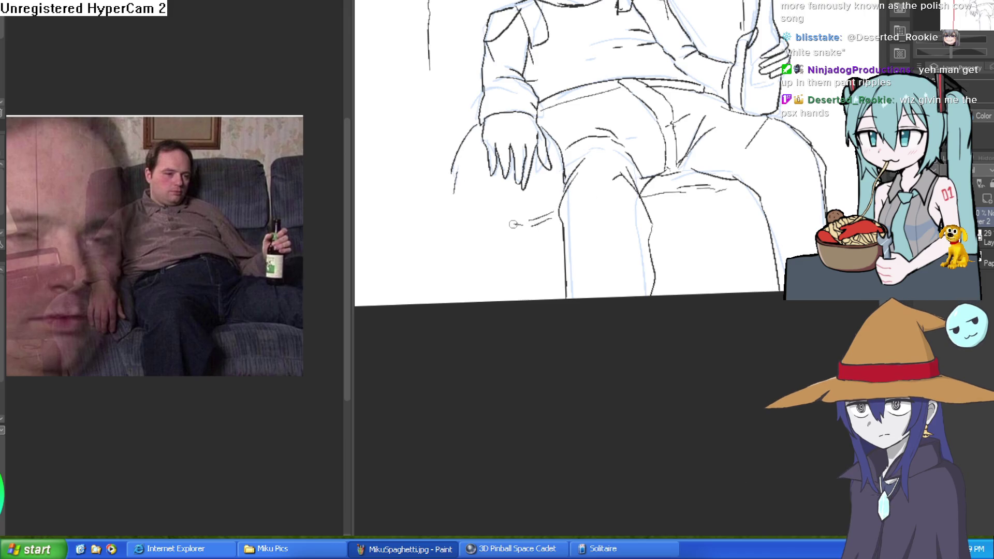
- Extend the armchair's left edge down toward the seat and recentre the whole seated figure
{"action": "scroll", "coordinate": [492, 165], "scroll_direction": "up", "scroll_amount": 1}
{"action": "left_click_drag", "start_coordinate": [454, 112], "coordinate": [461, 212]}
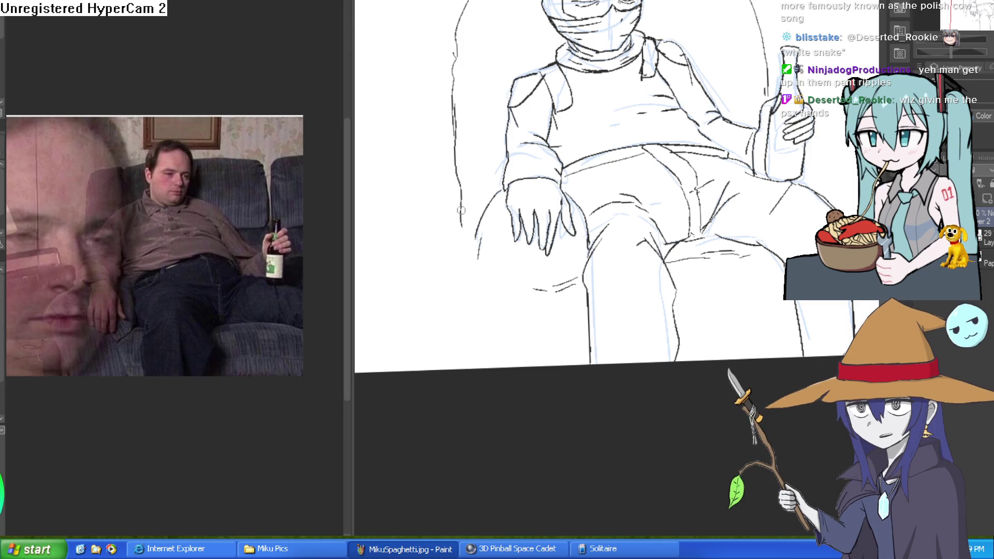
{"action": "scroll", "coordinate": [716, 264], "scroll_direction": "down", "scroll_amount": 3}
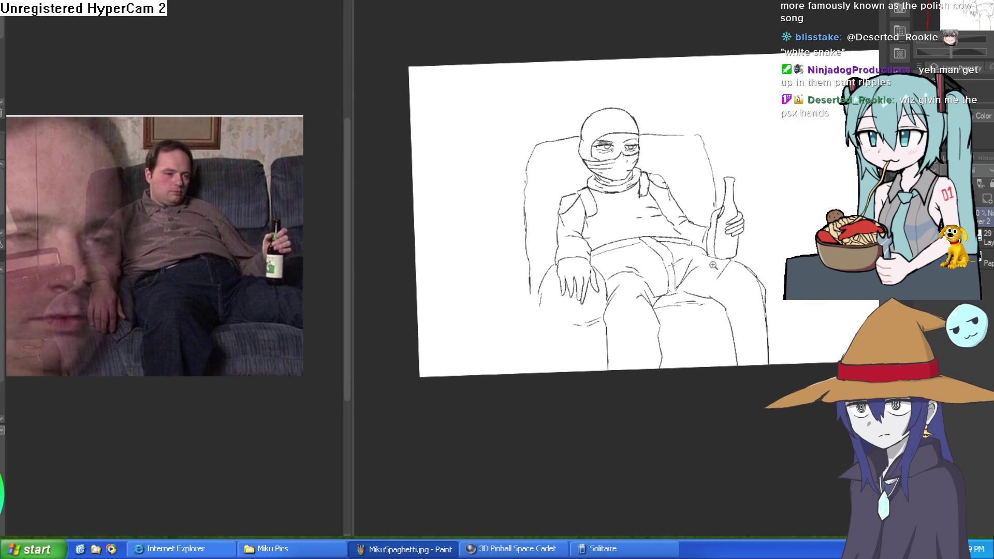
{"action": "scroll", "coordinate": [656, 243], "scroll_direction": "up", "scroll_amount": 3}
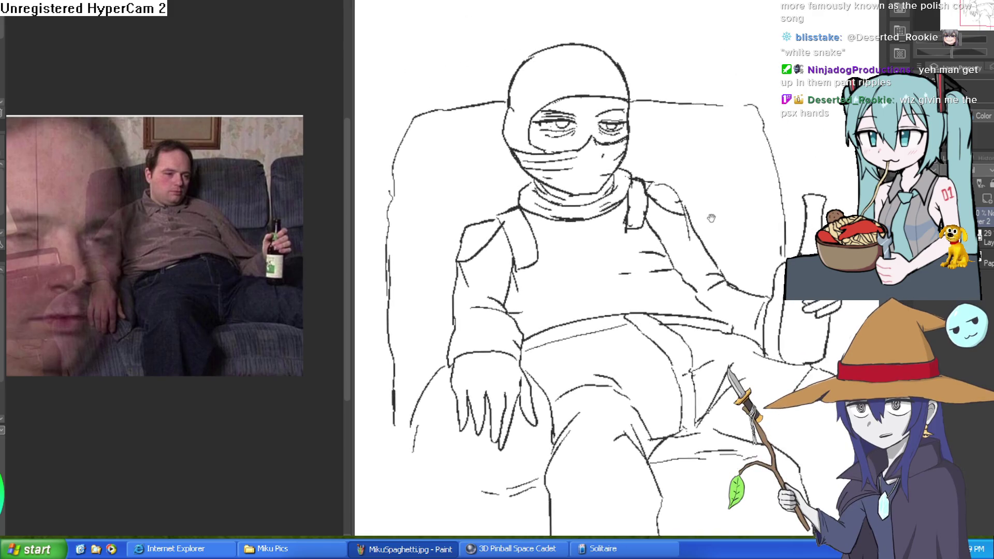
{"action": "left_click_drag", "start_coordinate": [712, 241], "coordinate": [760, 203]}
{"action": "scroll", "coordinate": [422, 285], "scroll_direction": "up", "scroll_amount": 2}
{"action": "left_click_drag", "start_coordinate": [526, 290], "coordinate": [526, 314]}
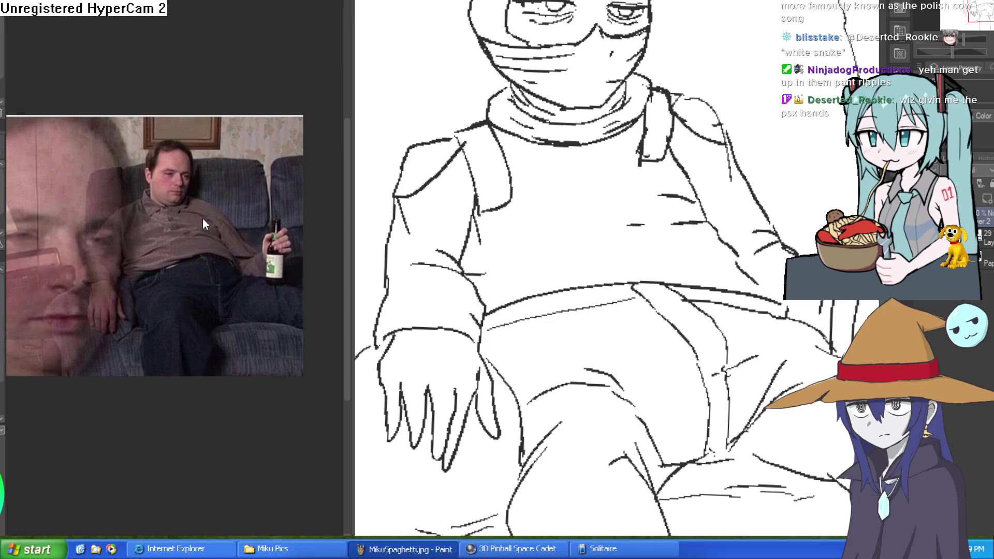
{"action": "scroll", "coordinate": [375, 348], "scroll_direction": "up", "scroll_amount": 2}
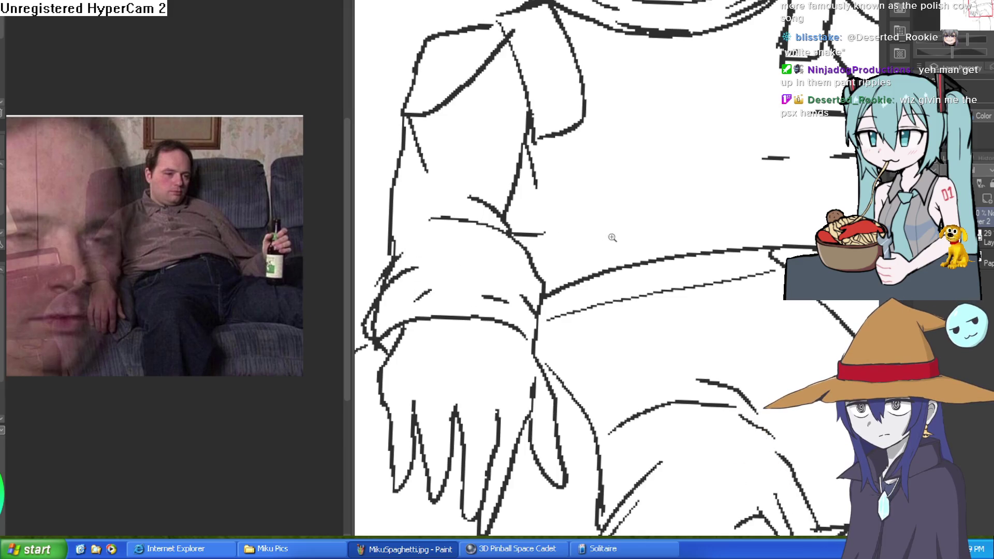
{"action": "scroll", "coordinate": [666, 270], "scroll_direction": "down", "scroll_amount": 3}
{"action": "mouse_move", "coordinate": [666, 270]}
{"action": "left_mouse_down"}
{"action": "mouse_move", "coordinate": [730, 188]}
{"action": "mouse_move", "coordinate": [758, 197]}
{"action": "mouse_move", "coordinate": [794, 189]}
{"action": "left_mouse_up"}
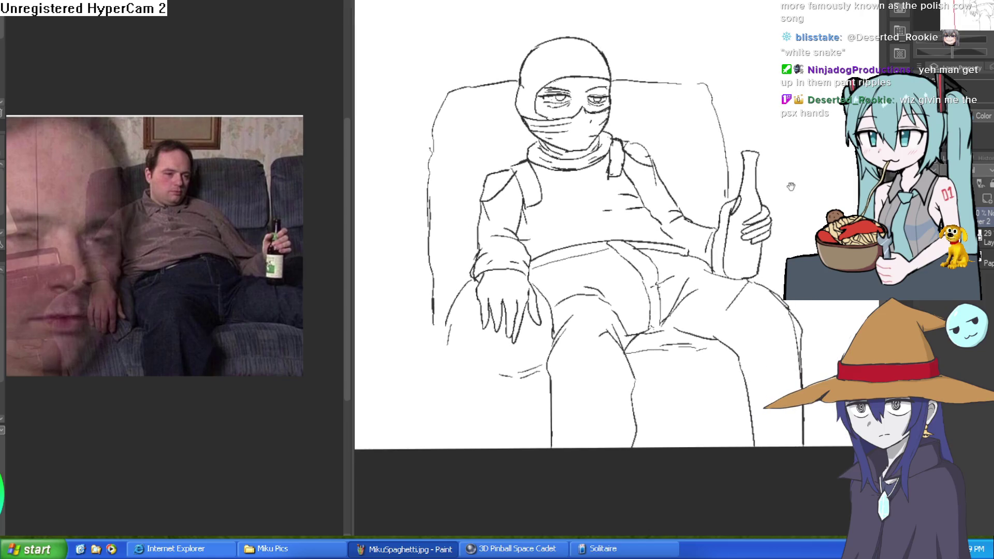
- Rotate the canvas so the bottle stands upright and ink its left edge
{"action": "left_click_drag", "start_coordinate": [720, 135], "coordinate": [764, 160]}
{"action": "scroll", "coordinate": [754, 200], "scroll_direction": "down", "scroll_amount": 2}
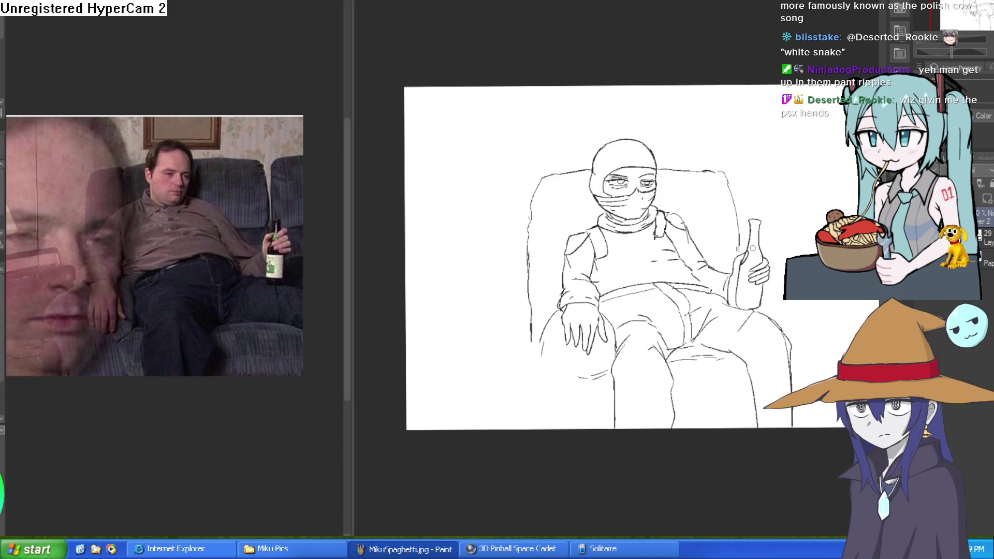
{"action": "scroll", "coordinate": [745, 249], "scroll_direction": "up", "scroll_amount": 3}
{"action": "scroll", "coordinate": [715, 228], "scroll_direction": "up", "scroll_amount": 2}
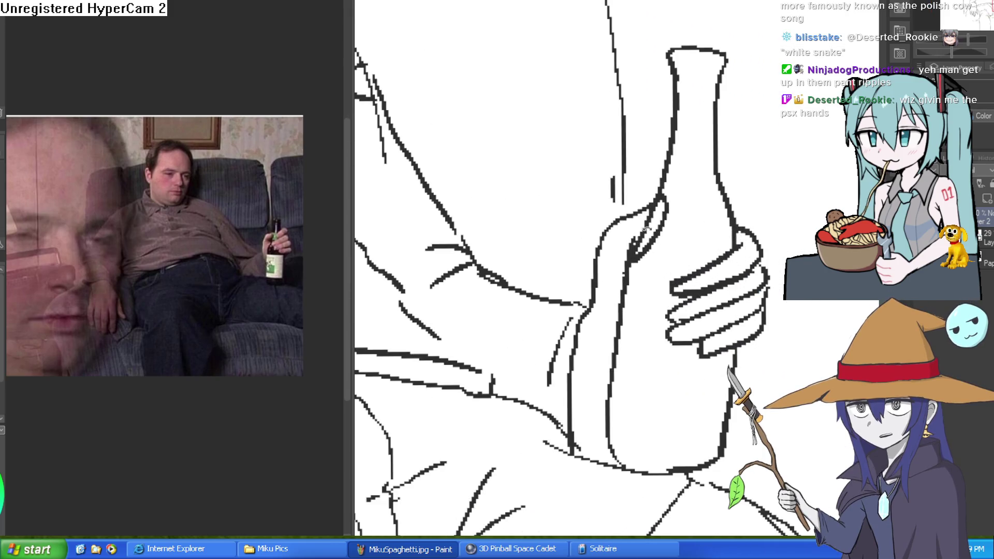
{"action": "scroll", "coordinate": [648, 230], "scroll_direction": "down", "scroll_amount": 5}
{"action": "left_click_drag", "start_coordinate": [647, 230], "coordinate": [693, 89]}
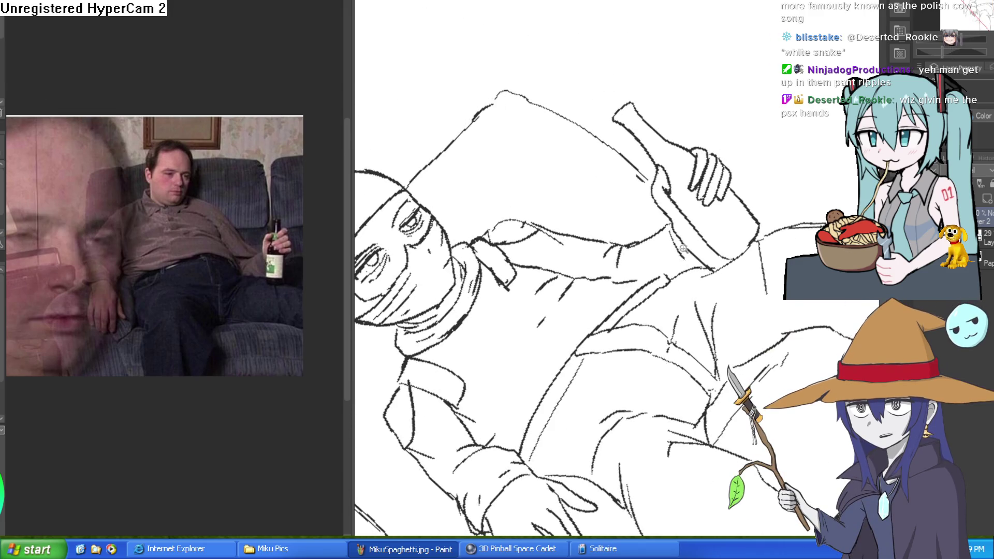
{"action": "scroll", "coordinate": [682, 251], "scroll_direction": "up", "scroll_amount": 2}
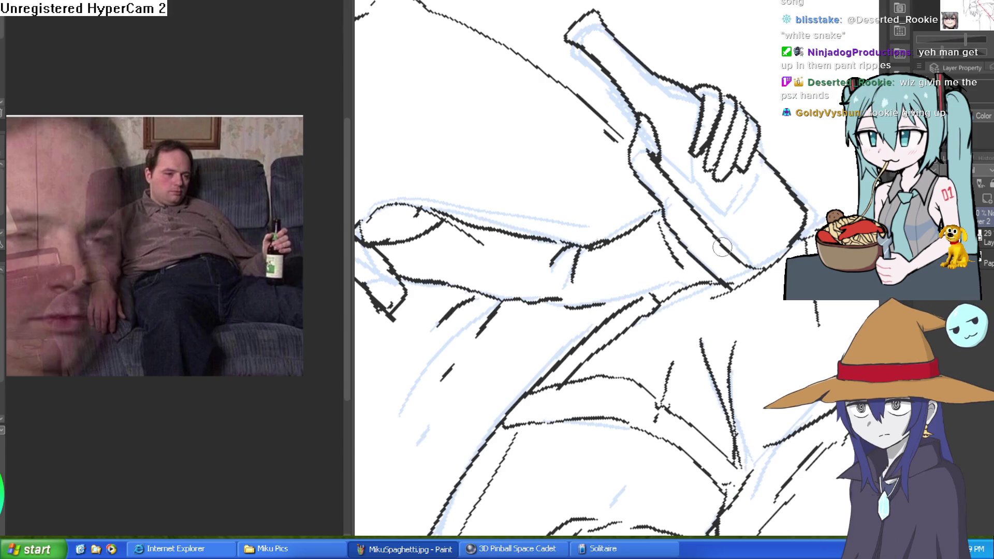
{"action": "left_click_drag", "start_coordinate": [740, 222], "coordinate": [560, 321]}
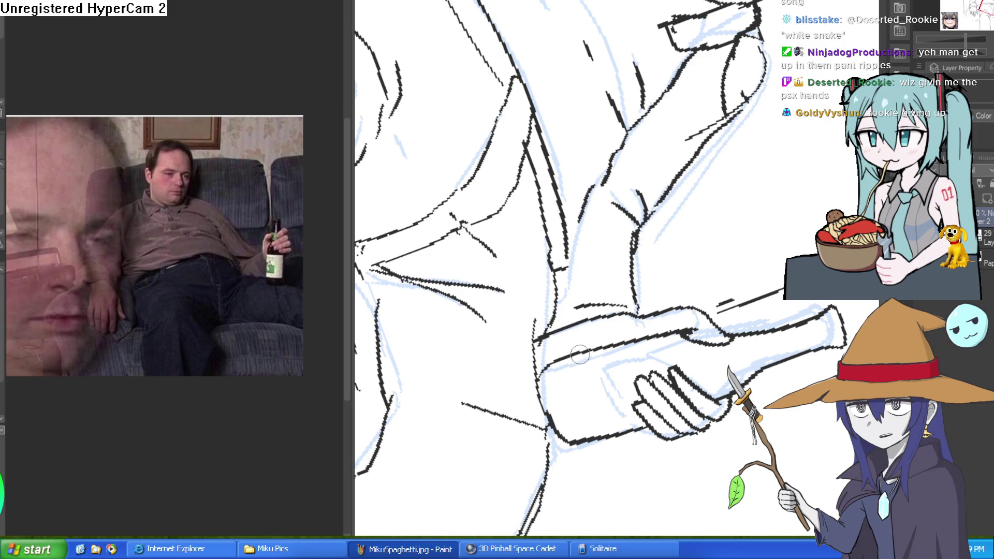
{"action": "left_click_drag", "start_coordinate": [579, 354], "coordinate": [740, 278]}
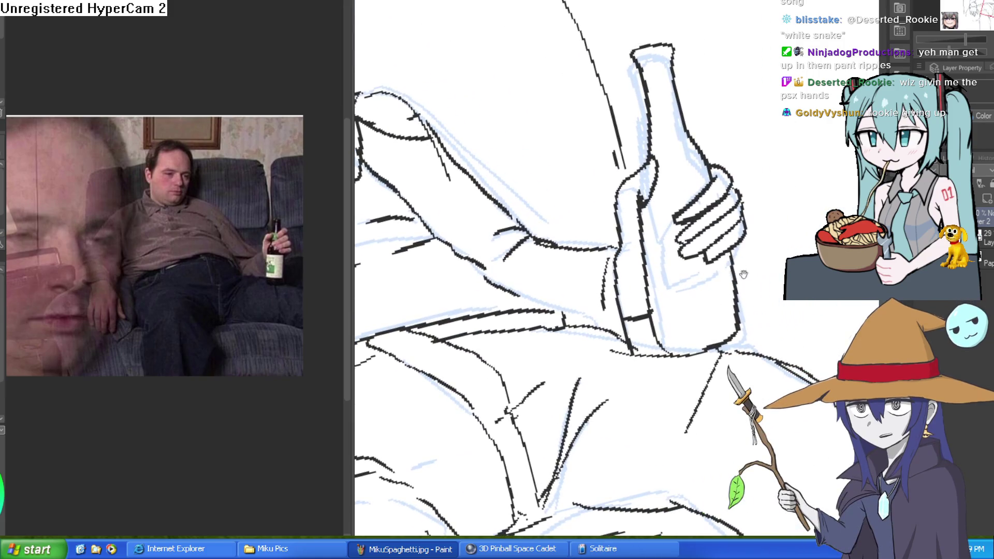
{"action": "scroll", "coordinate": [730, 251], "scroll_direction": "up", "scroll_amount": 1}
{"action": "mouse_move", "coordinate": [582, 175]}
{"action": "left_mouse_down"}
{"action": "mouse_move", "coordinate": [564, 199]}
{"action": "mouse_move", "coordinate": [563, 256]}
{"action": "left_mouse_up"}
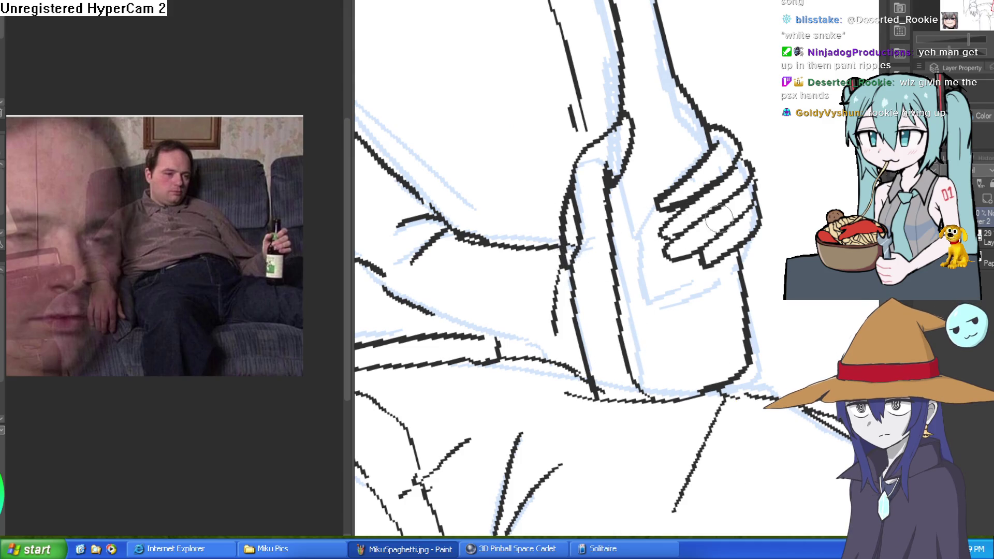
- Erase the stray line across the lower bottle and tidy the bottle's edge
{"action": "left_click_drag", "start_coordinate": [703, 292], "coordinate": [582, 339]}
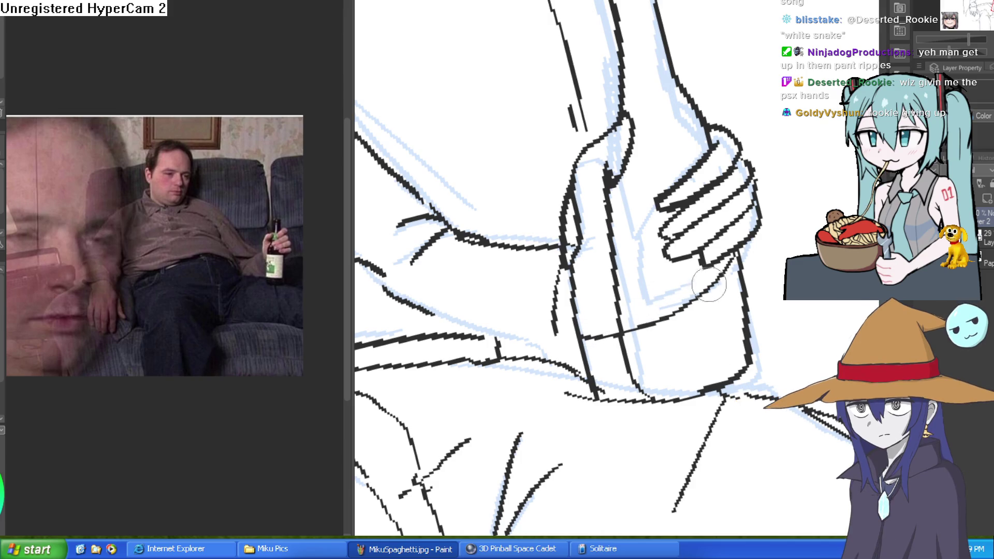
{"action": "left_click_drag", "start_coordinate": [727, 265], "coordinate": [616, 333]}
{"action": "mouse_move", "coordinate": [569, 196]}
{"action": "left_mouse_down"}
{"action": "mouse_move", "coordinate": [564, 227]}
{"action": "mouse_move", "coordinate": [587, 255]}
{"action": "left_mouse_up"}
{"action": "scroll", "coordinate": [587, 255], "scroll_direction": "down", "scroll_amount": 5}
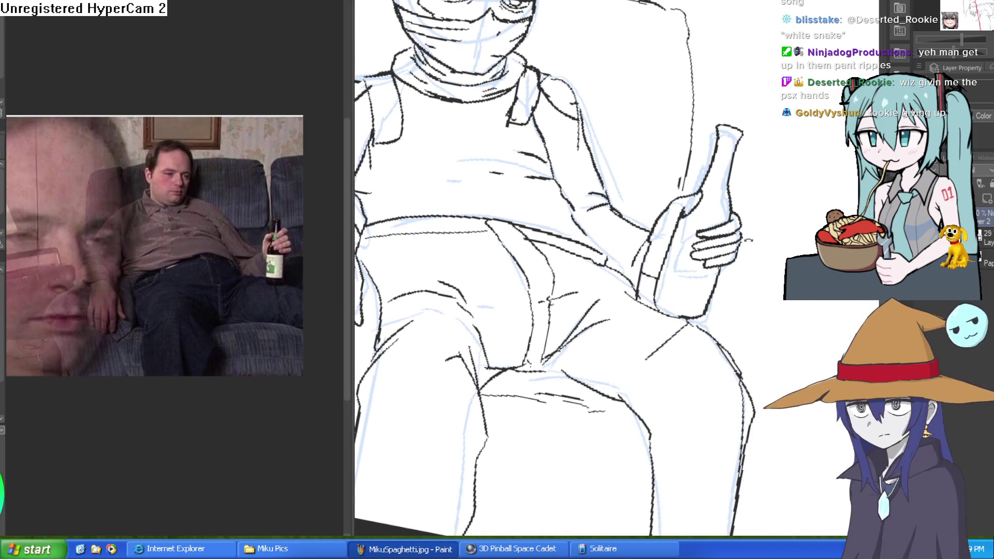
- Erase the old fingertip lines, redraw the top finger's tip and remove the second tip
{"action": "scroll", "coordinate": [668, 204], "scroll_direction": "up", "scroll_amount": 5}
{"action": "scroll", "coordinate": [717, 205], "scroll_direction": "down", "scroll_amount": 3}
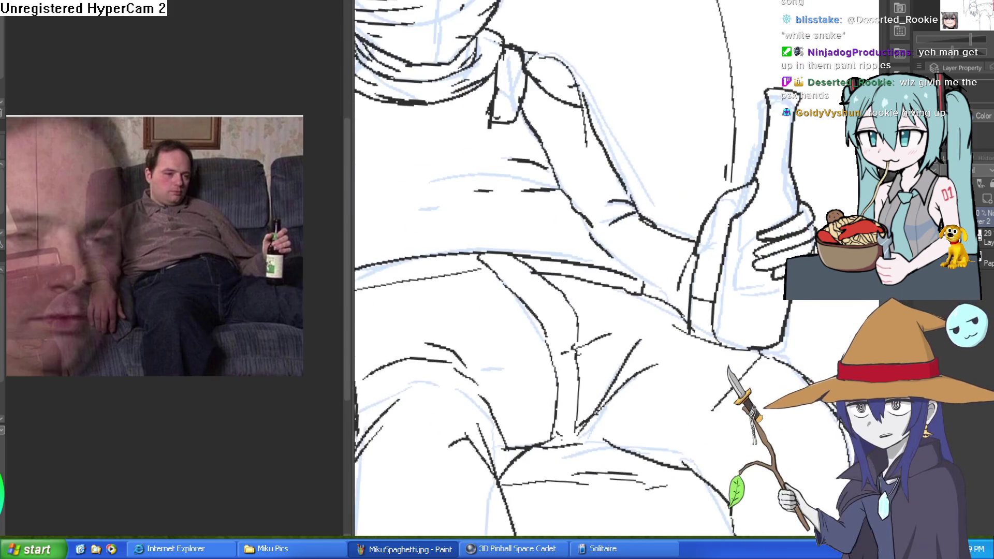
{"action": "scroll", "coordinate": [725, 206], "scroll_direction": "down", "scroll_amount": 1}
{"action": "scroll", "coordinate": [666, 199], "scroll_direction": "up", "scroll_amount": 4}
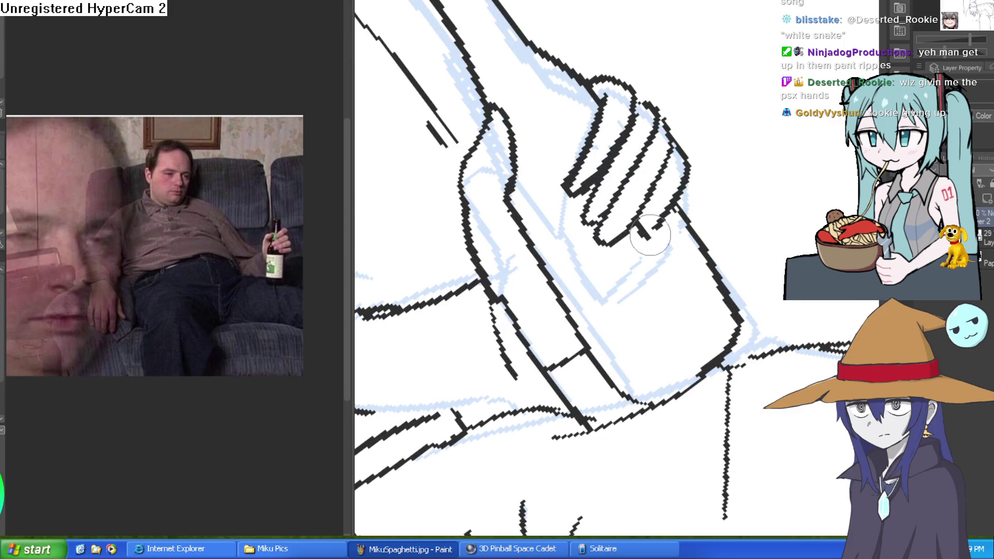
{"action": "mouse_move", "coordinate": [644, 230]}
{"action": "left_mouse_down"}
{"action": "mouse_move", "coordinate": [683, 171]}
{"action": "mouse_move", "coordinate": [676, 135]}
{"action": "mouse_move", "coordinate": [667, 146]}
{"action": "left_mouse_up"}
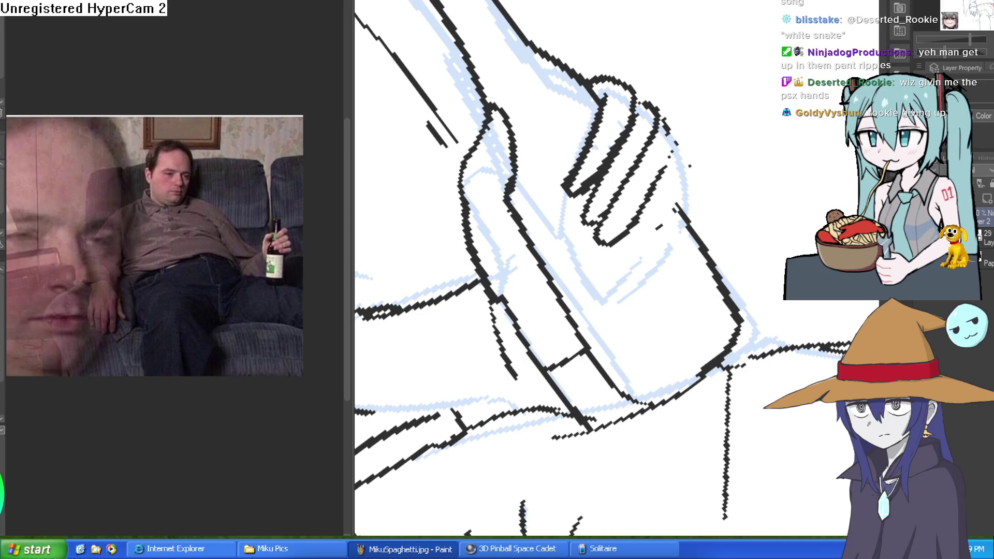
{"action": "scroll", "coordinate": [647, 104], "scroll_direction": "up", "scroll_amount": 1}
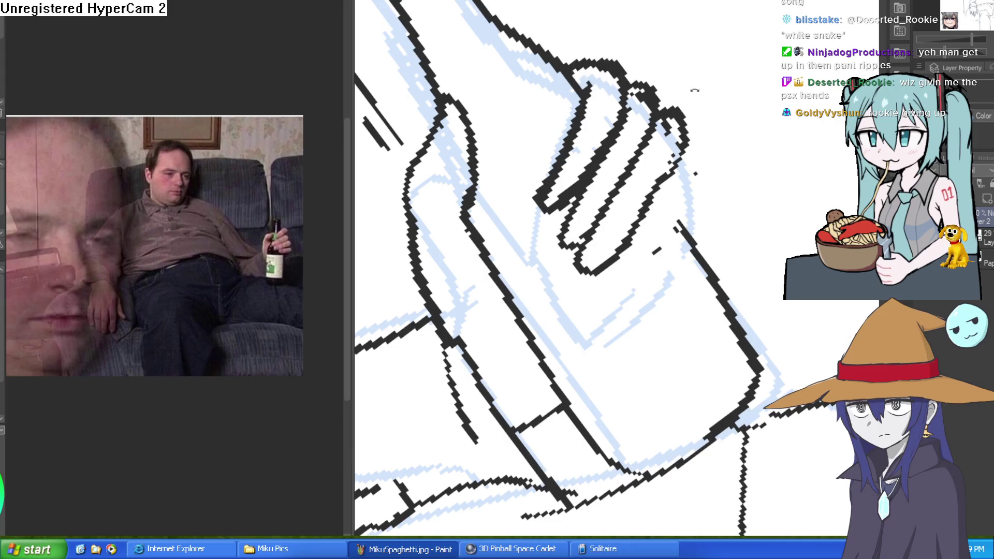
{"action": "key", "text": "minus"}
{"action": "key", "text": "minus"}
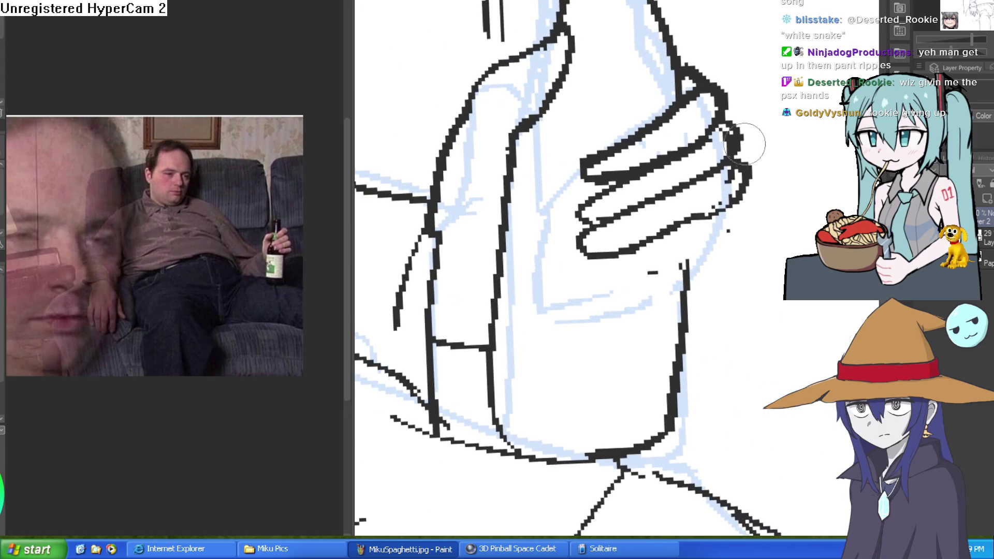
{"action": "scroll", "coordinate": [684, 137], "scroll_direction": "down", "scroll_amount": 2}
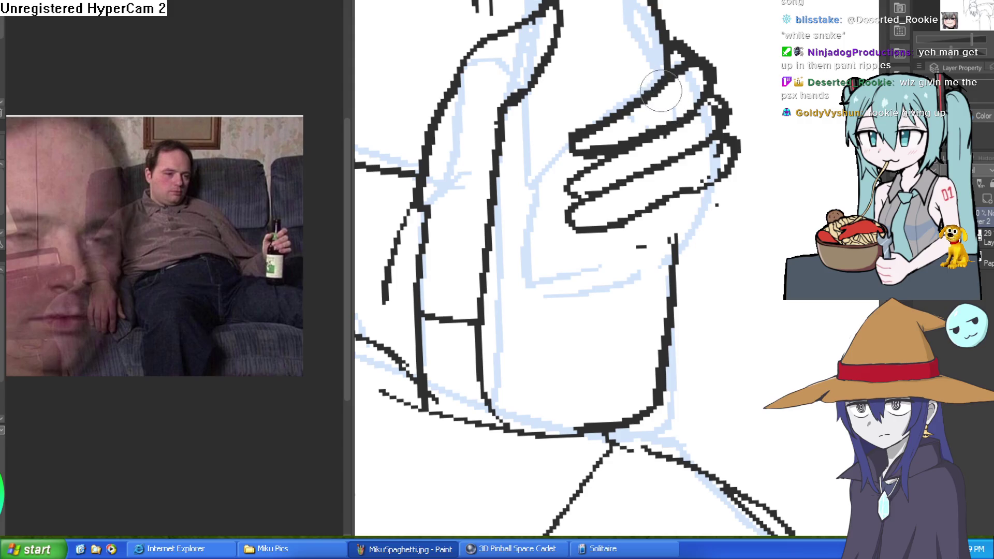
{"action": "mouse_move", "coordinate": [591, 136]}
{"action": "left_mouse_down"}
{"action": "mouse_move", "coordinate": [581, 151]}
{"action": "mouse_move", "coordinate": [659, 96]}
{"action": "mouse_move", "coordinate": [697, 91]}
{"action": "mouse_move", "coordinate": [687, 66]}
{"action": "left_mouse_up"}
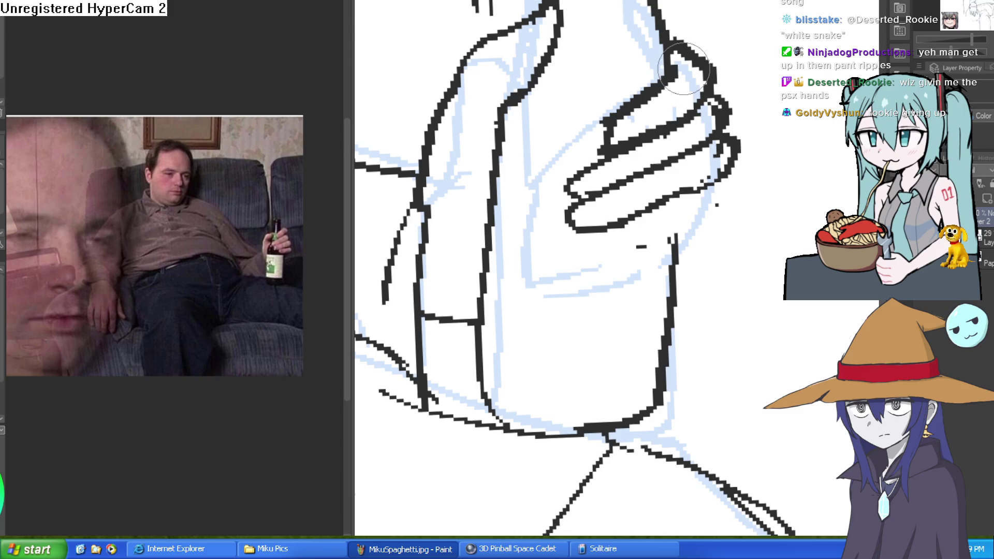
{"action": "mouse_move", "coordinate": [584, 181]}
{"action": "left_mouse_down"}
{"action": "mouse_move", "coordinate": [582, 165]}
{"action": "mouse_move", "coordinate": [608, 151]}
{"action": "left_mouse_up"}
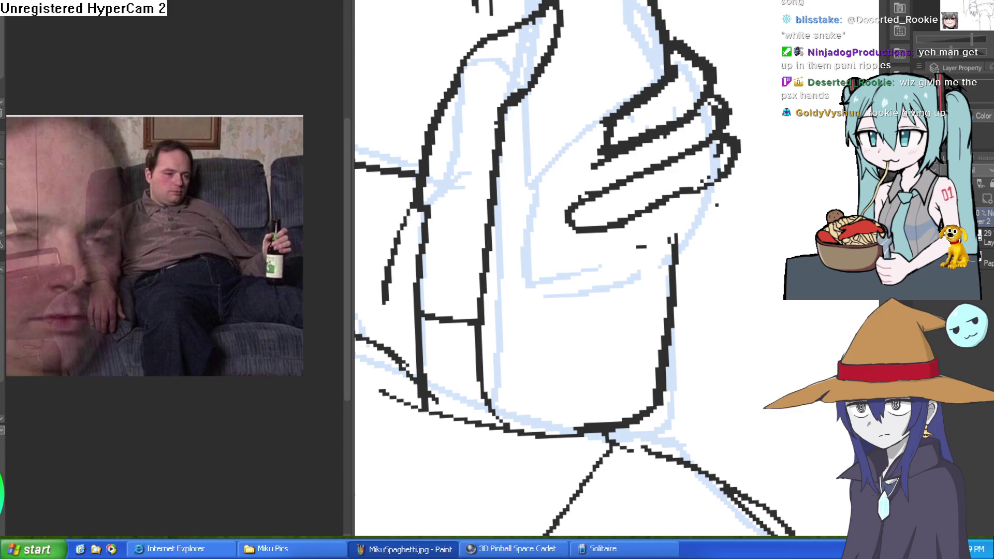
- Draw an extra finger outline between the first two, then reset the view upright
{"action": "left_click_drag", "start_coordinate": [688, 217], "coordinate": [751, 256]}
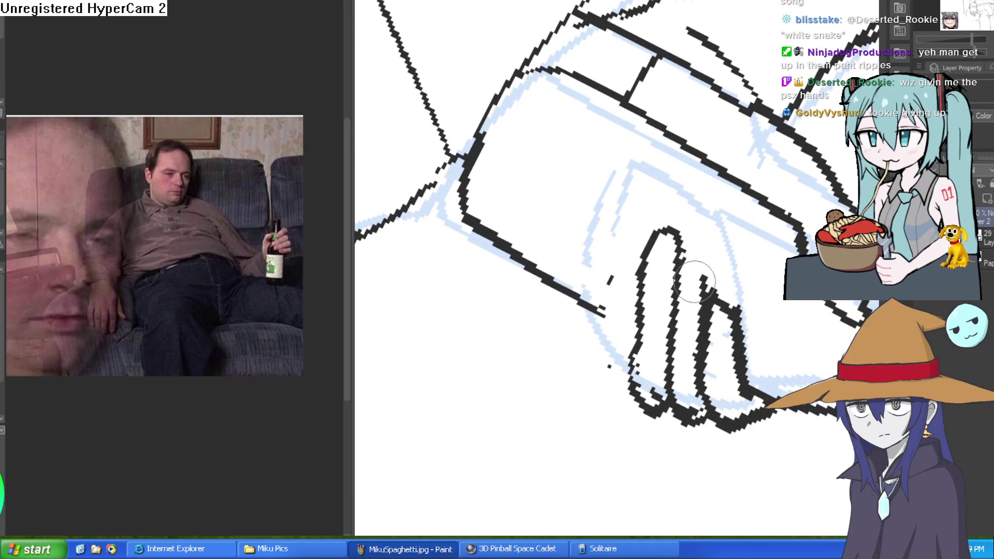
{"action": "mouse_move", "coordinate": [672, 297]}
{"action": "left_mouse_down"}
{"action": "mouse_move", "coordinate": [688, 249]}
{"action": "mouse_move", "coordinate": [716, 282]}
{"action": "left_mouse_up"}
{"action": "mouse_move", "coordinate": [678, 254]}
{"action": "left_mouse_down"}
{"action": "mouse_move", "coordinate": [674, 281]}
{"action": "mouse_move", "coordinate": [644, 280]}
{"action": "mouse_move", "coordinate": [634, 368]}
{"action": "mouse_move", "coordinate": [655, 414]}
{"action": "mouse_move", "coordinate": [643, 277]}
{"action": "mouse_move", "coordinate": [665, 240]}
{"action": "mouse_move", "coordinate": [692, 310]}
{"action": "left_mouse_up"}
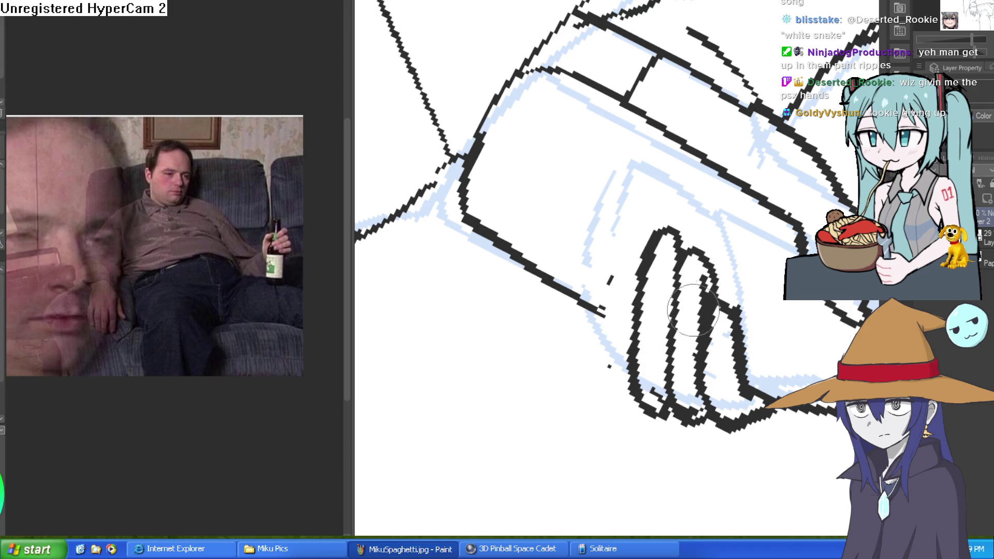
{"action": "scroll", "coordinate": [692, 310], "scroll_direction": "down", "scroll_amount": 4}
{"action": "scroll", "coordinate": [723, 191], "scroll_direction": "down", "scroll_amount": 4}
{"action": "left_click_drag", "start_coordinate": [755, 240], "coordinate": [710, 217]}
{"action": "scroll", "coordinate": [699, 139], "scroll_direction": "up", "scroll_amount": 4}
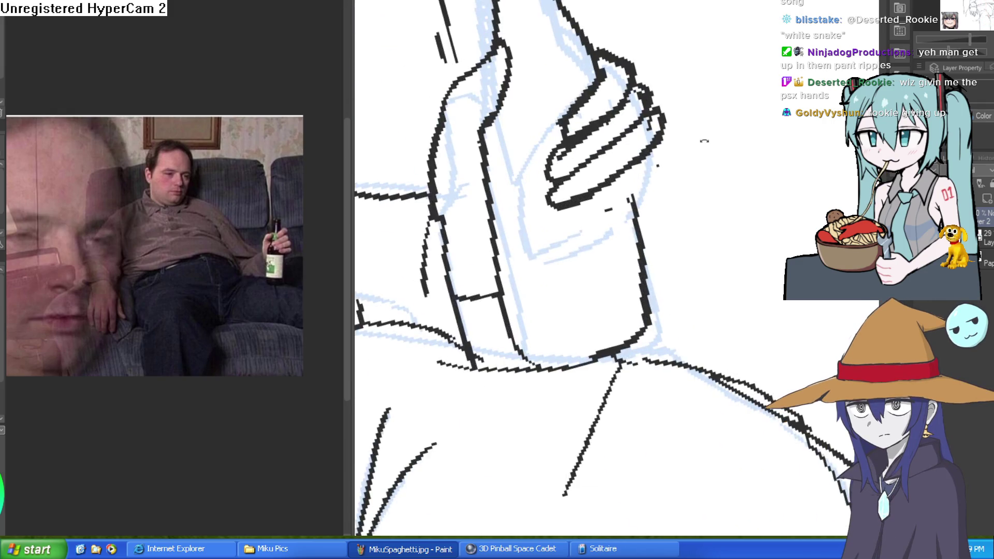
{"action": "key", "text": "minus"}
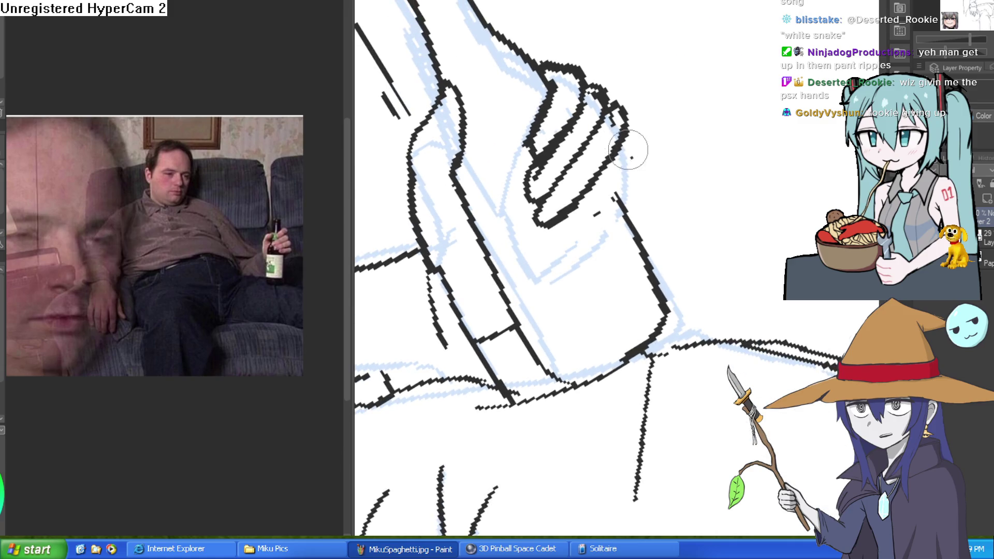
{"action": "scroll", "coordinate": [610, 151], "scroll_direction": "down", "scroll_amount": 3}
{"action": "key", "text": "minus"}
{"action": "mouse_move", "coordinate": [715, 164]}
{"action": "left_mouse_down"}
{"action": "mouse_move", "coordinate": [749, 257]}
{"action": "mouse_move", "coordinate": [745, 188]}
{"action": "left_mouse_up"}
{"action": "scroll", "coordinate": [745, 197], "scroll_direction": "down", "scroll_amount": 3}
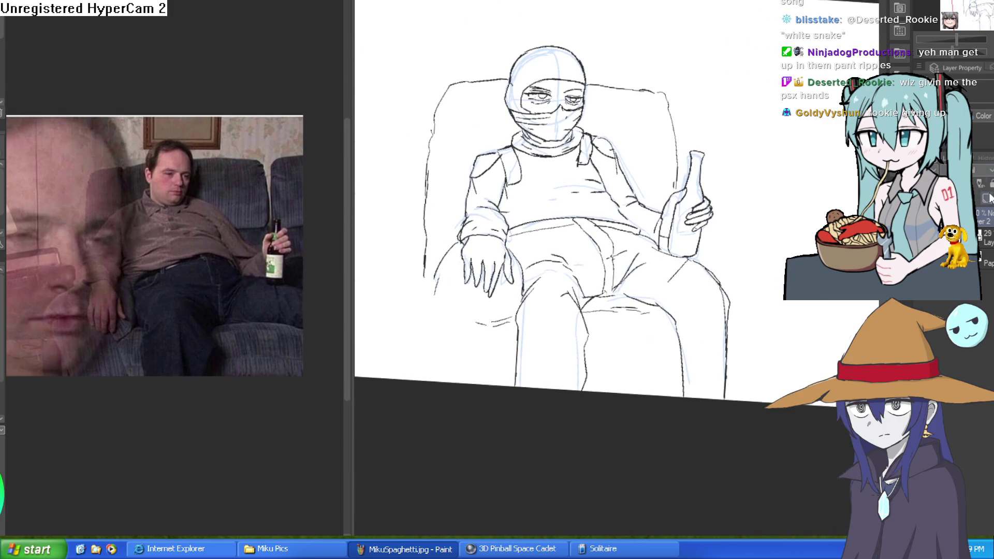
- Turn off the sketch layer's visibility so only black line art shows, then zoom in
{"action": "left_click_drag", "start_coordinate": [778, 255], "coordinate": [753, 199]}
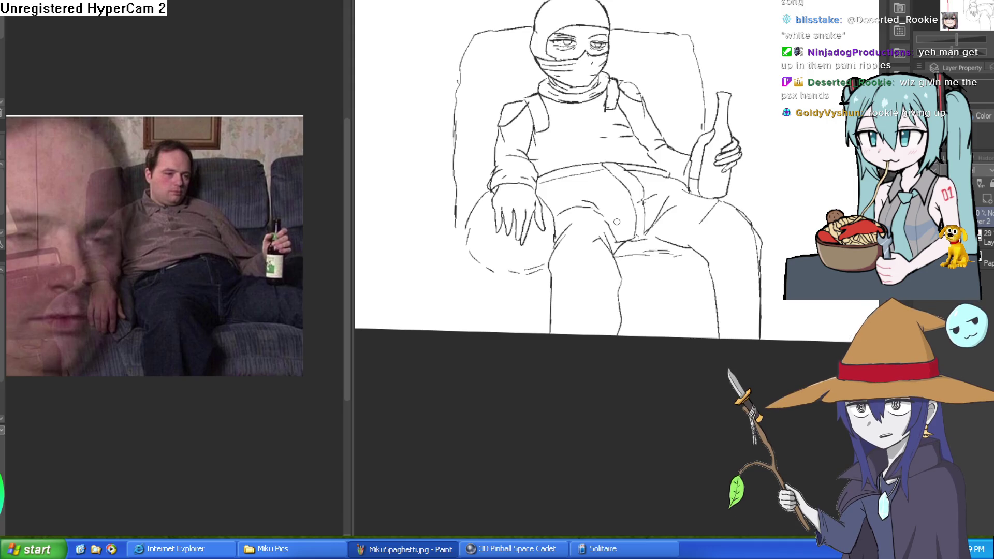
{"action": "scroll", "coordinate": [617, 222], "scroll_direction": "up", "scroll_amount": 4}
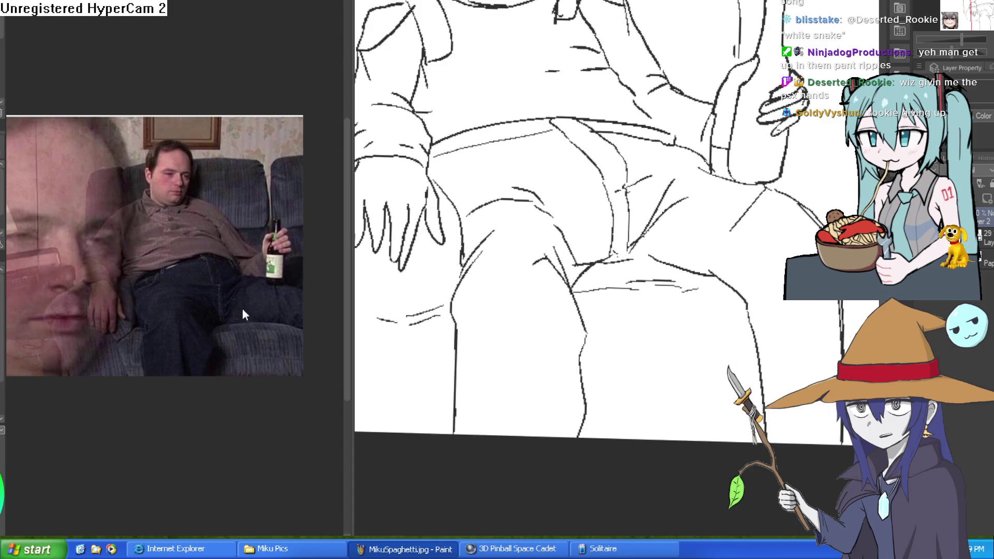
{"action": "scroll", "coordinate": [259, 313], "scroll_direction": "up", "scroll_amount": 5}
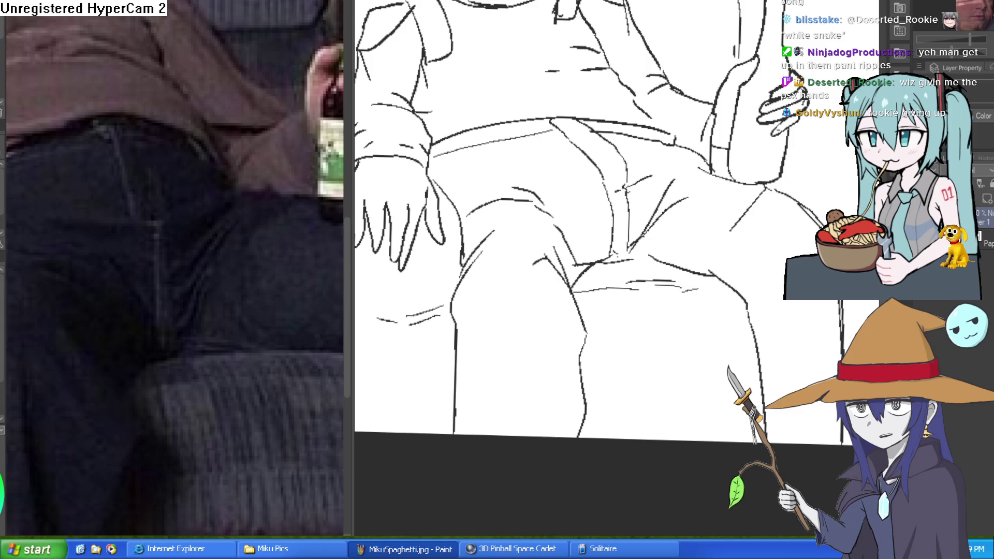
- Add a new layer and bring the figure's arm, hand and knee into close view
{"action": "key", "text": "ctrl+shift+n"}
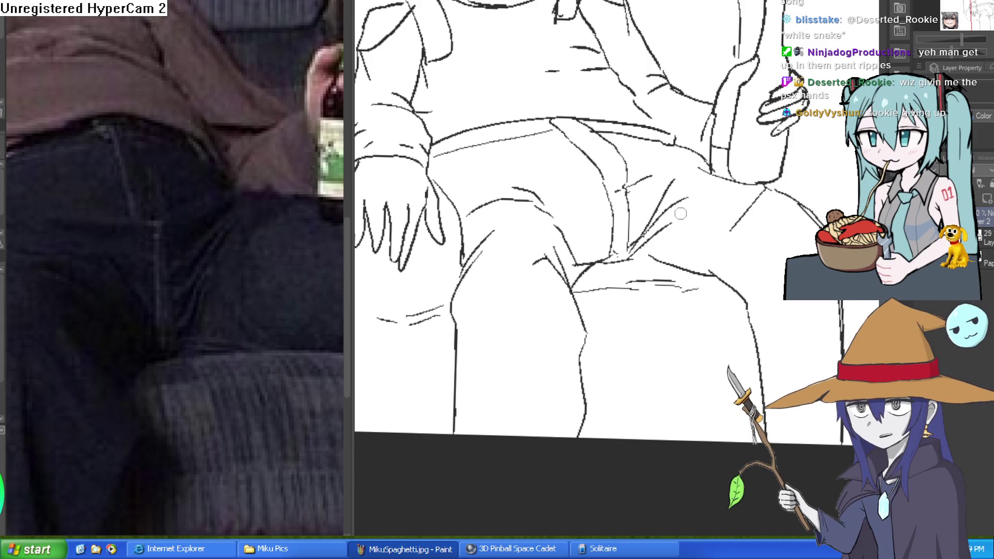
{"action": "scroll", "coordinate": [631, 261], "scroll_direction": "up", "scroll_amount": 1}
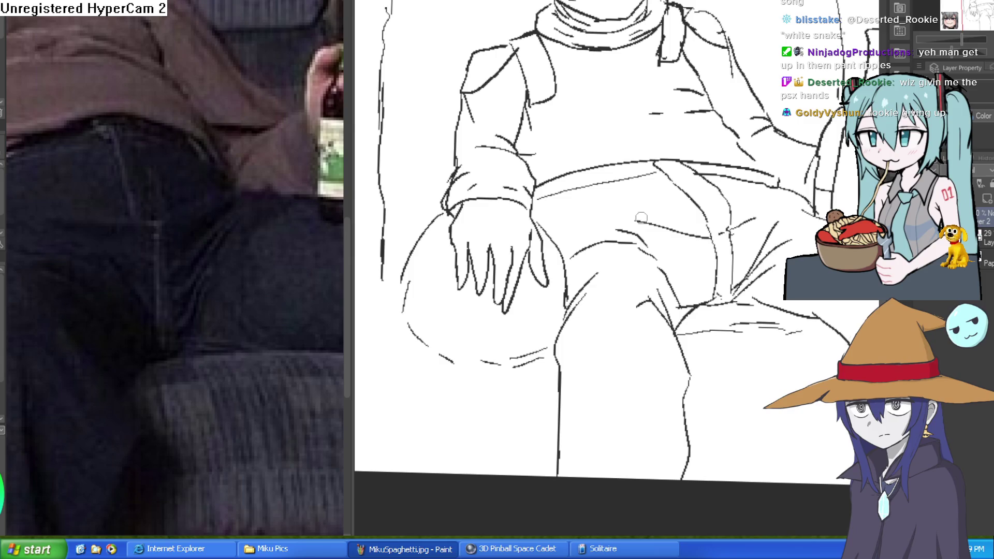
{"action": "left_click_drag", "start_coordinate": [683, 216], "coordinate": [769, 228]}
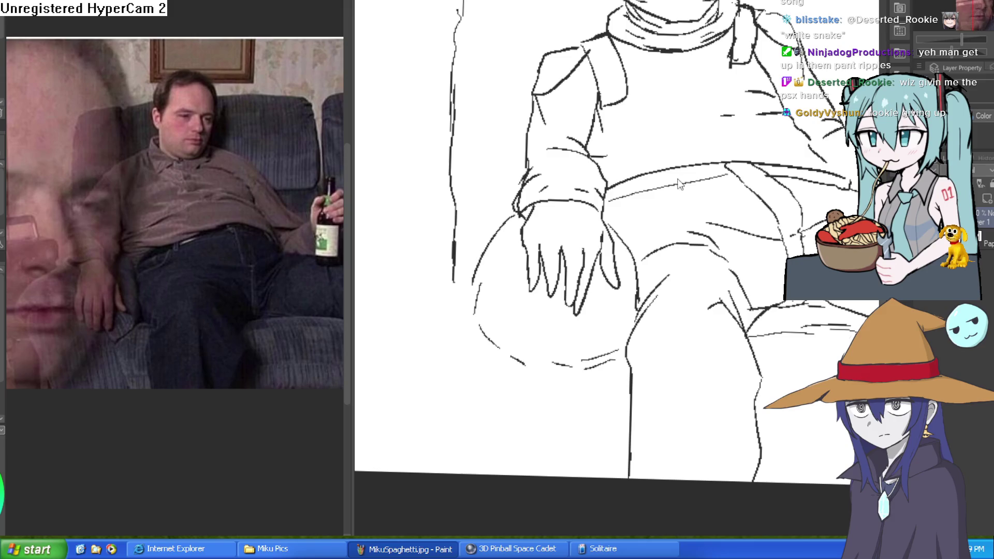
{"action": "scroll", "coordinate": [647, 183], "scroll_direction": "up", "scroll_amount": 1}
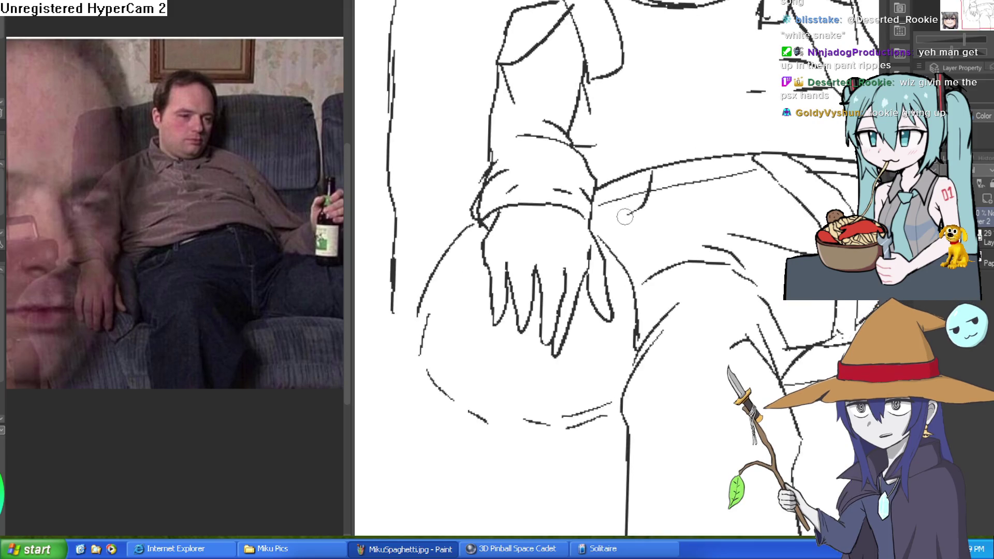
{"action": "scroll", "coordinate": [660, 236], "scroll_direction": "down", "scroll_amount": 3}
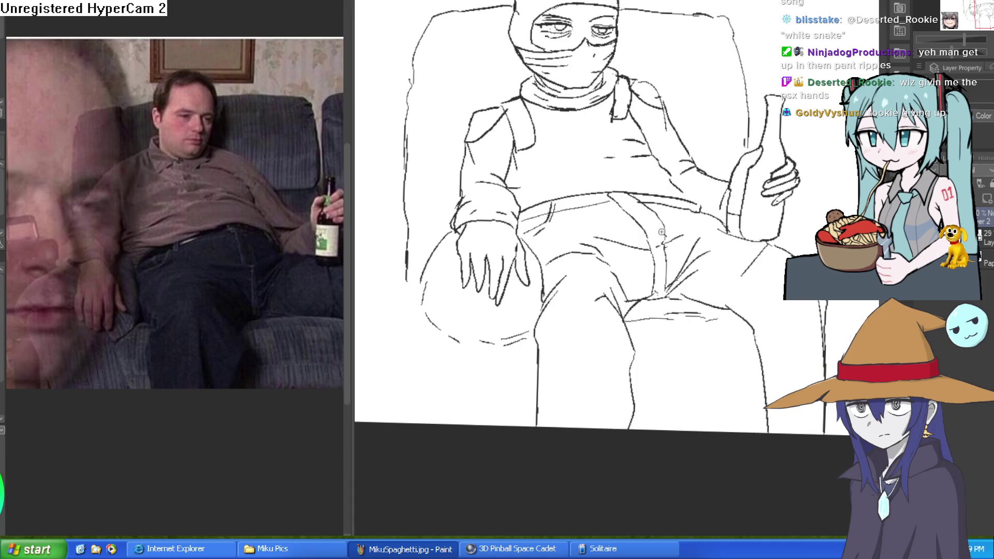
{"action": "scroll", "coordinate": [681, 229], "scroll_direction": "up", "scroll_amount": 2}
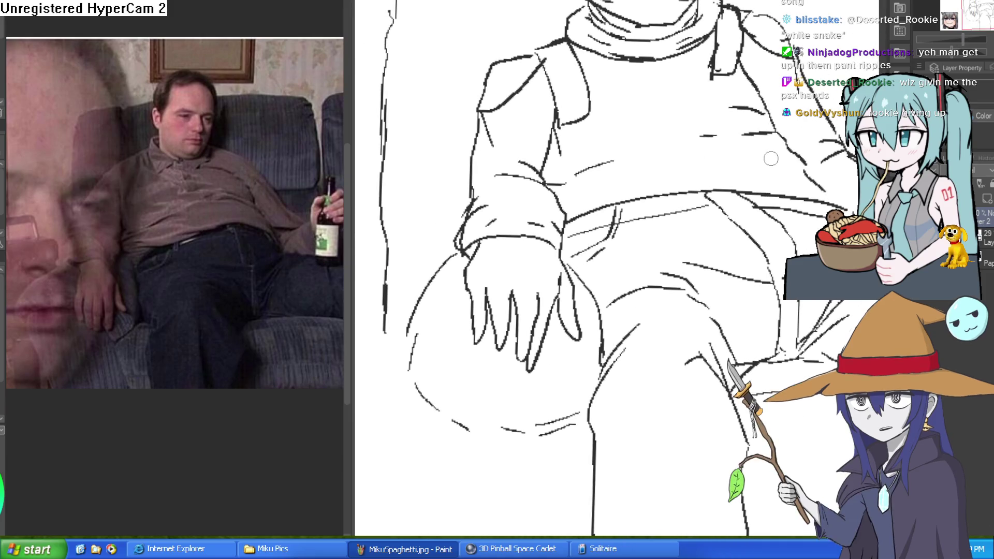
{"action": "scroll", "coordinate": [766, 161], "scroll_direction": "down", "scroll_amount": 3}
{"action": "mouse_move", "coordinate": [766, 161]}
{"action": "left_mouse_down"}
{"action": "mouse_move", "coordinate": [637, 161]}
{"action": "mouse_move", "coordinate": [633, 177]}
{"action": "left_mouse_up"}
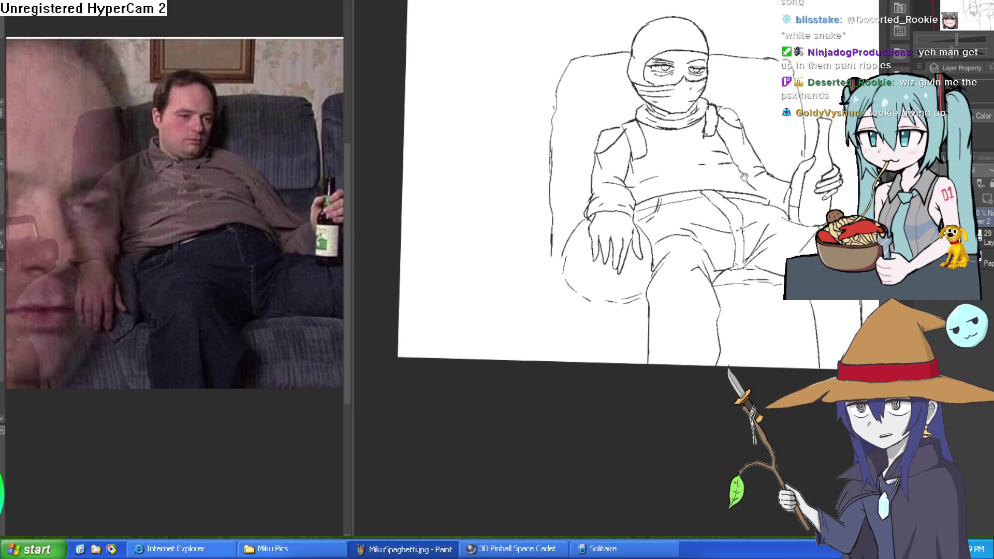
{"action": "scroll", "coordinate": [612, 137], "scroll_direction": "up", "scroll_amount": 4}
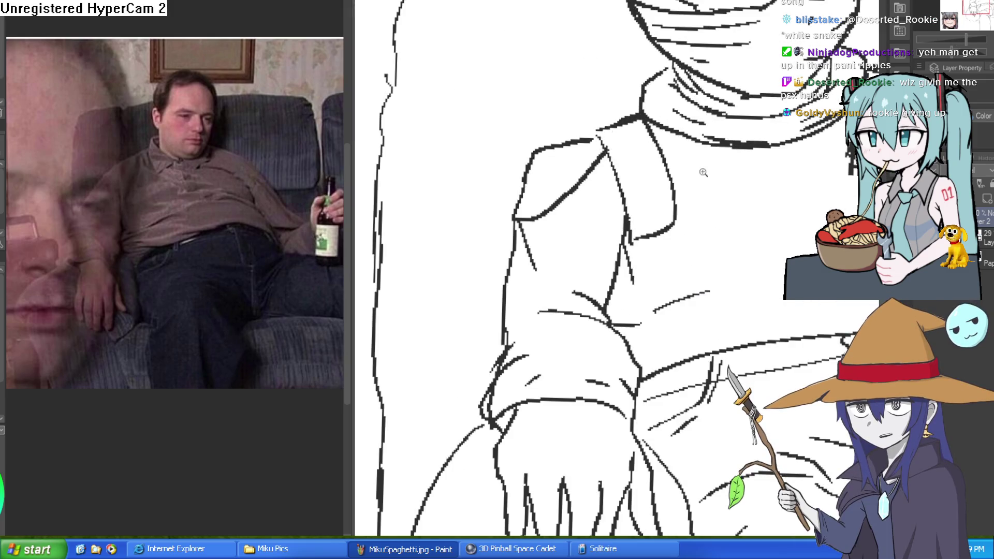
{"action": "scroll", "coordinate": [707, 171], "scroll_direction": "down", "scroll_amount": 5}
{"action": "left_click_drag", "start_coordinate": [681, 175], "coordinate": [683, 145]}
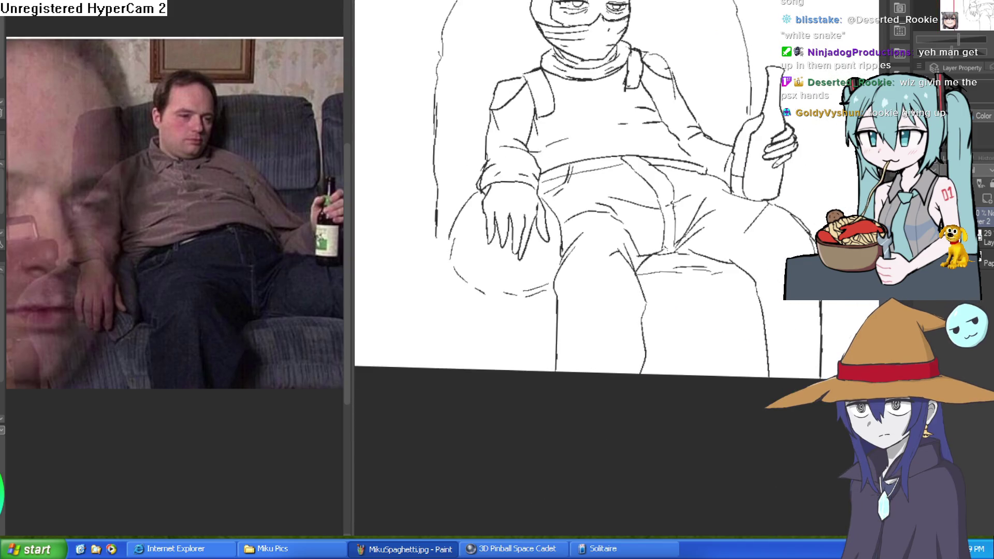
{"action": "scroll", "coordinate": [508, 276], "scroll_direction": "up", "scroll_amount": 2}
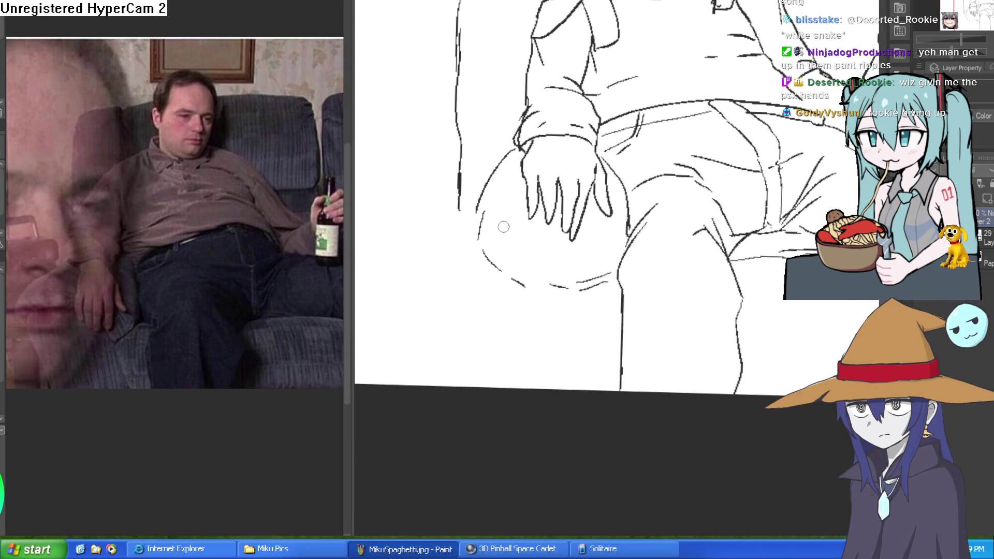
- Undo the stray stroke near the knee and extend the left leg outline to the canvas bottom
{"action": "key", "text": "ctrl+z"}
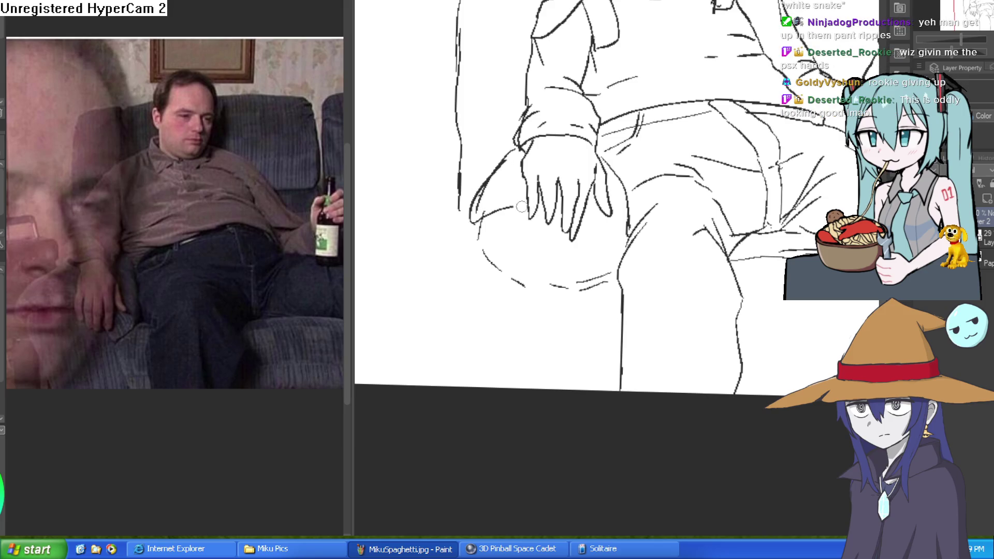
{"action": "left_click_drag", "start_coordinate": [574, 291], "coordinate": [581, 277]}
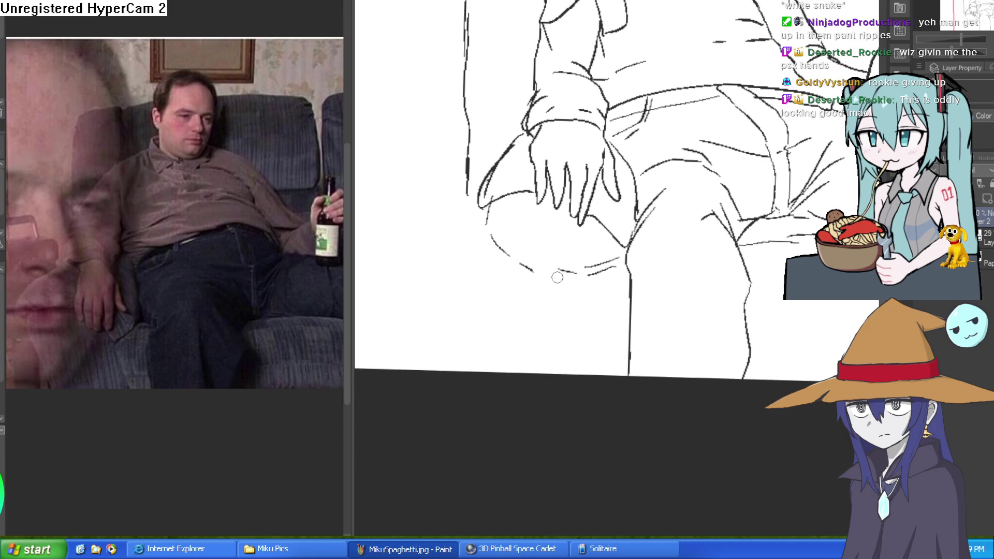
{"action": "left_click_drag", "start_coordinate": [485, 273], "coordinate": [510, 354]}
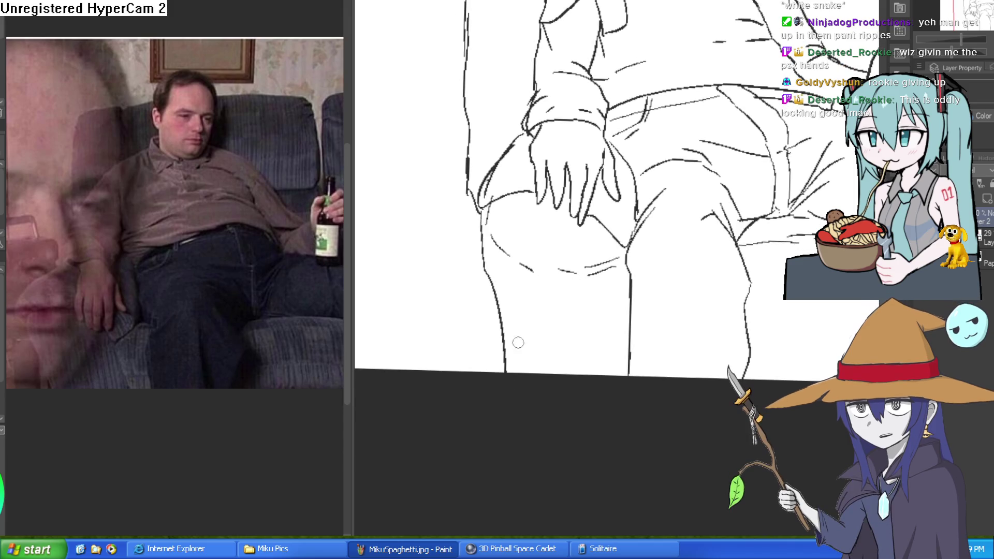
{"action": "scroll", "coordinate": [708, 291], "scroll_direction": "down", "scroll_amount": 5}
{"action": "scroll", "coordinate": [735, 269], "scroll_direction": "up", "scroll_amount": 4}
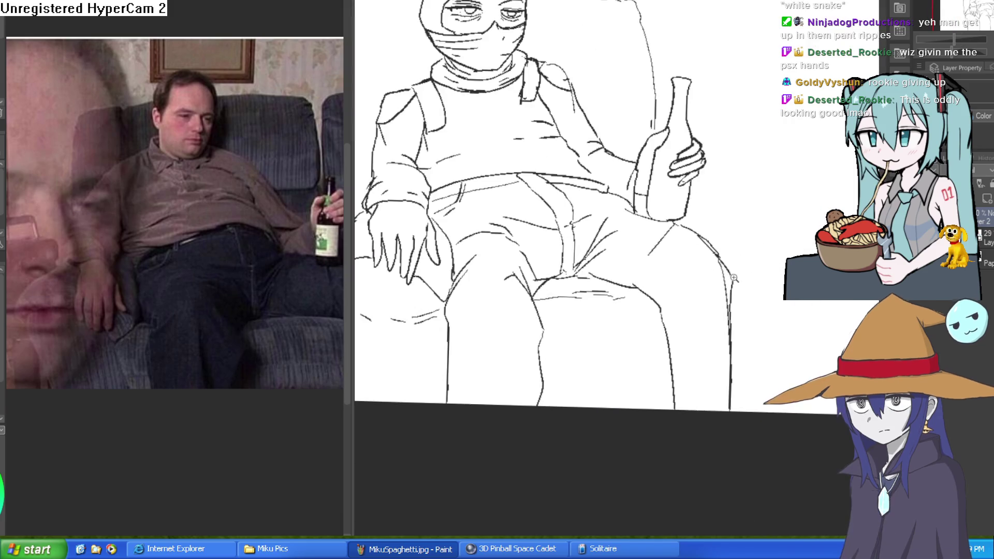
{"action": "scroll", "coordinate": [750, 256], "scroll_direction": "down", "scroll_amount": 1}
{"action": "scroll", "coordinate": [727, 213], "scroll_direction": "down", "scroll_amount": 1}
{"action": "scroll", "coordinate": [750, 237], "scroll_direction": "up", "scroll_amount": 3}
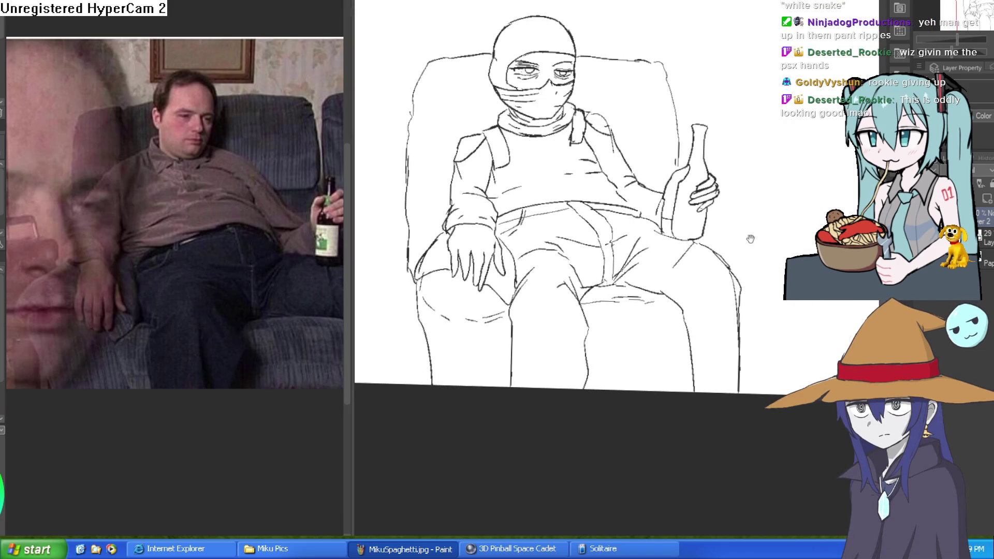
{"action": "scroll", "coordinate": [745, 220], "scroll_direction": "up", "scroll_amount": 1}
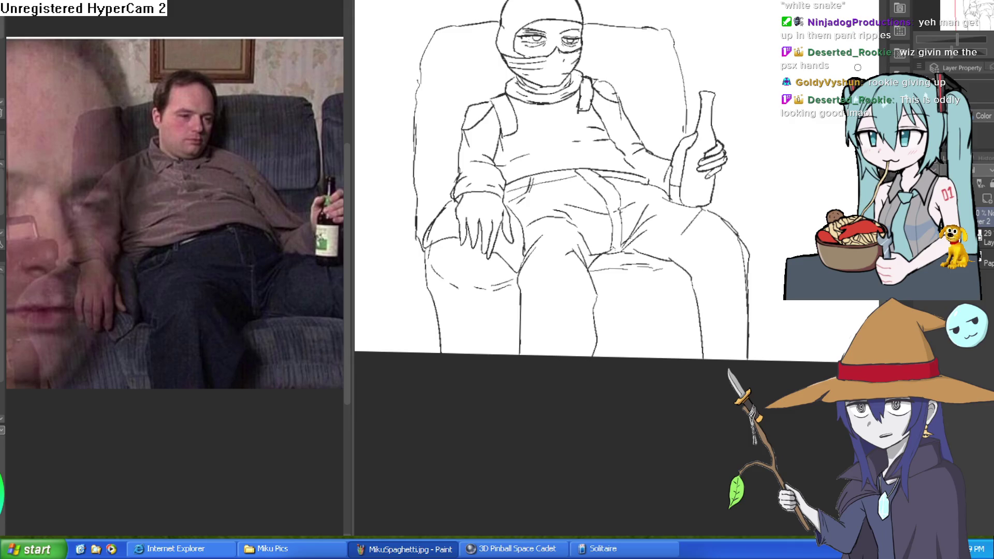
- Straighten the view and lasso-select the masked head
{"action": "left_click_drag", "start_coordinate": [658, 166], "coordinate": [668, 196]}
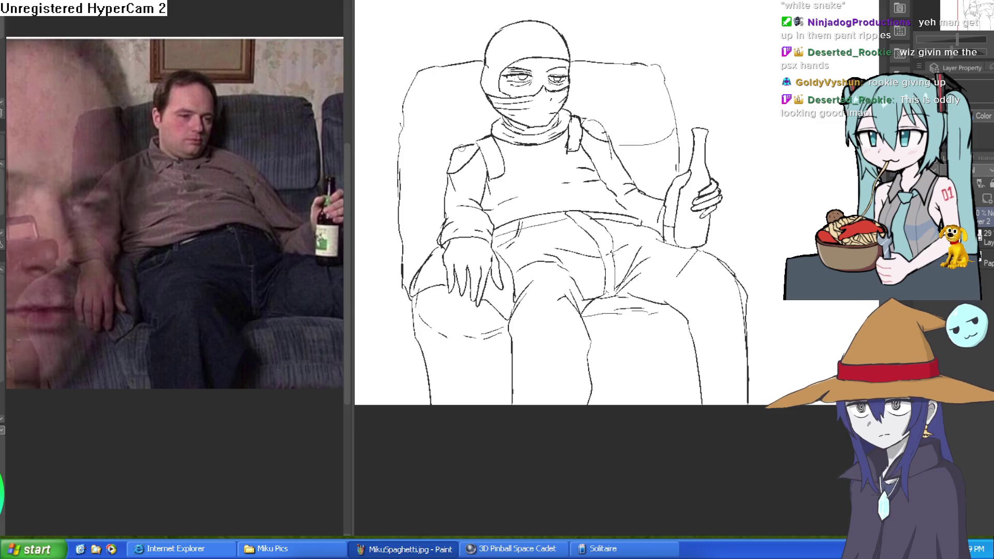
{"action": "key", "text": "ctrl+minus"}
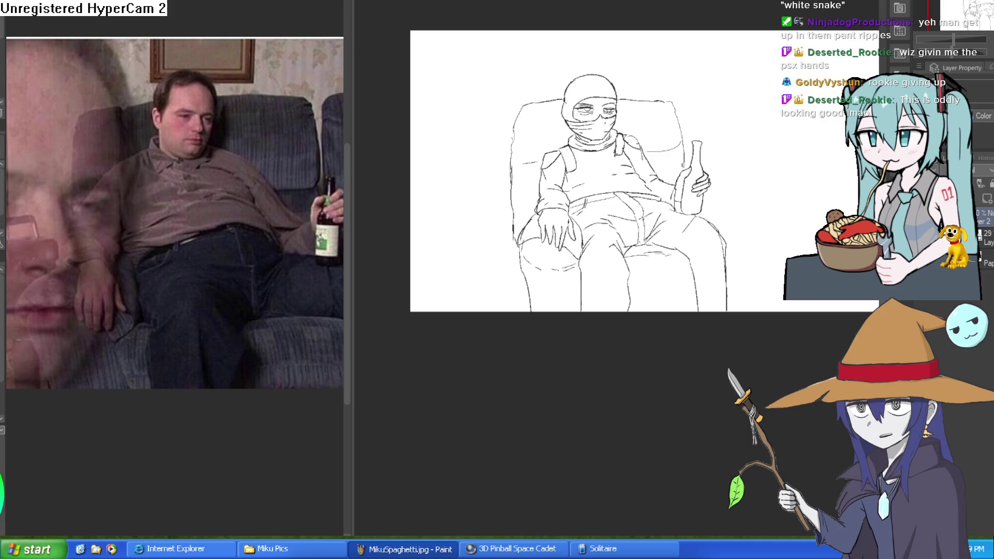
{"action": "key", "text": "ctrl+plus"}
{"action": "mouse_move", "coordinate": [623, 64]}
{"action": "left_mouse_down"}
{"action": "mouse_move", "coordinate": [635, 155]}
{"action": "mouse_move", "coordinate": [615, 184]}
{"action": "mouse_move", "coordinate": [561, 206]}
{"action": "mouse_move", "coordinate": [504, 83]}
{"action": "mouse_move", "coordinate": [621, 65]}
{"action": "left_mouse_up"}
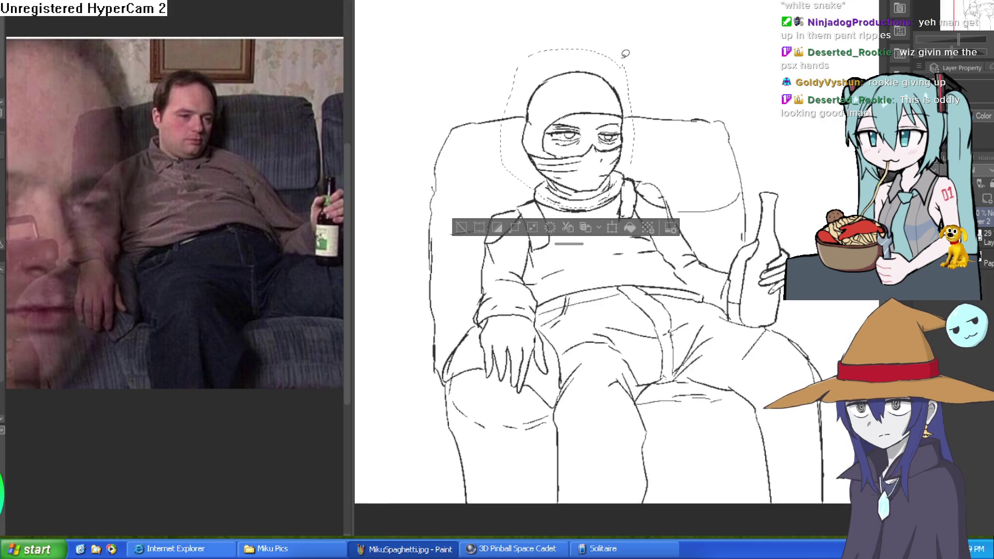
{"action": "left_click_drag", "start_coordinate": [740, 380], "coordinate": [660, 395]}
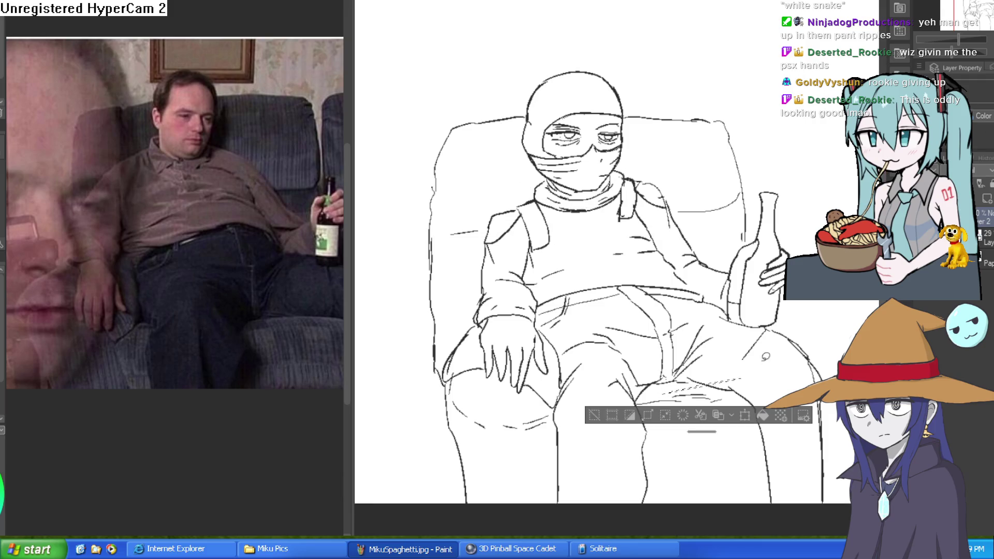
{"action": "left_click", "coordinate": [611, 416]}
{"action": "left_click_drag", "start_coordinate": [634, 402], "coordinate": [812, 357]}
- Copy the selected head and paste it onto a new layer
{"action": "key", "text": "ctrl+c"}
{"action": "key", "text": "ctrl+v"}
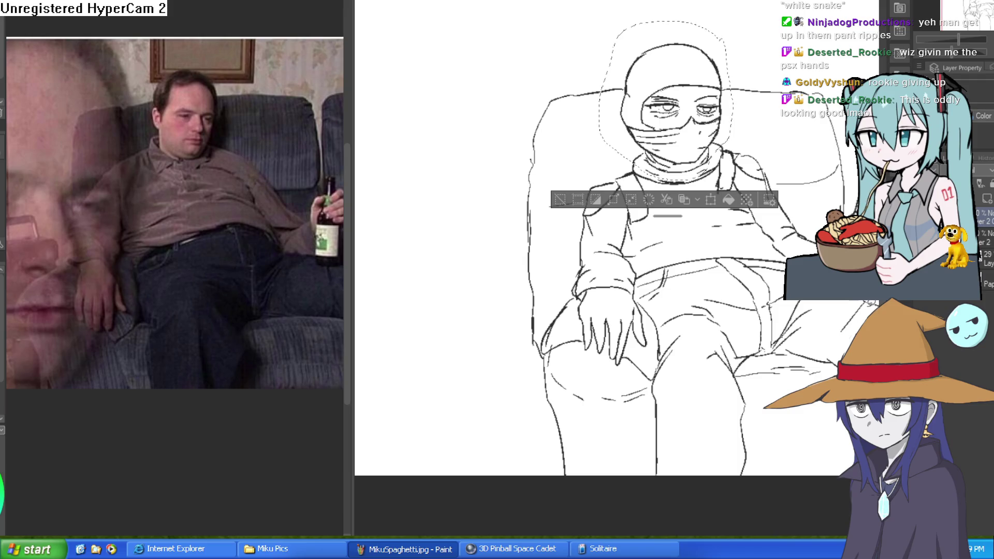
{"action": "scroll", "coordinate": [727, 337], "scroll_direction": "down", "scroll_amount": 3}
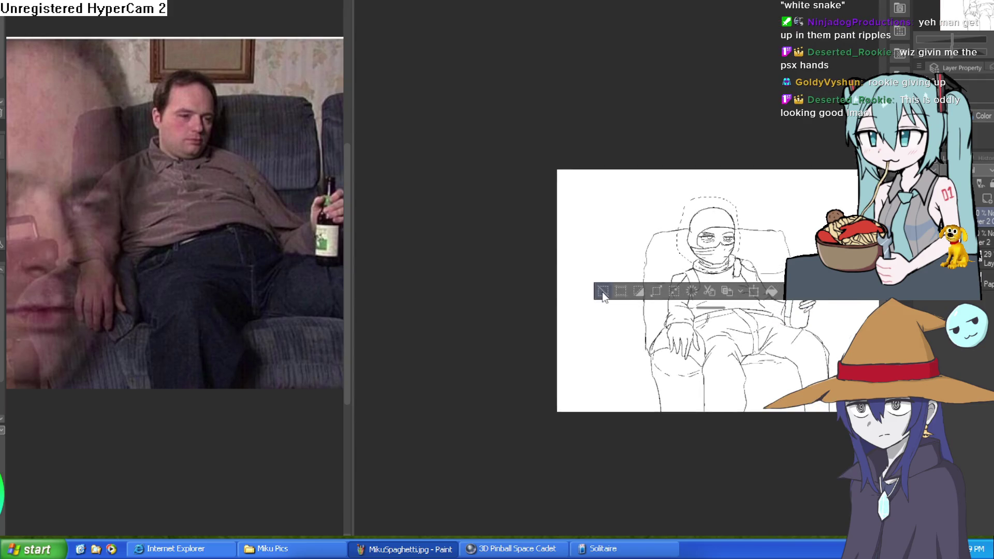
{"action": "key", "text": "ctrl+d"}
{"action": "left_click_drag", "start_coordinate": [612, 350], "coordinate": [654, 350]}
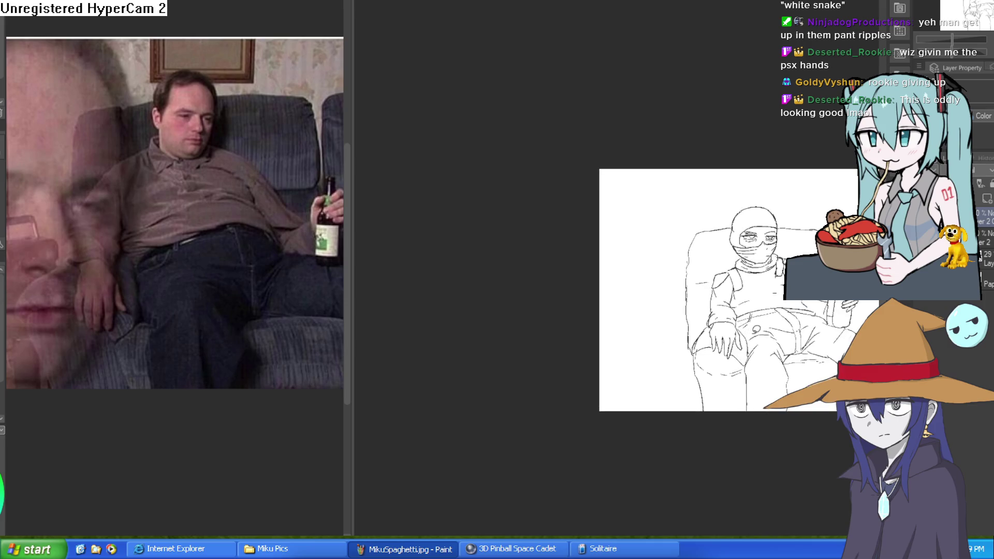
- Scale up the pasted head copy to fill the left half of the canvas
{"action": "key", "text": "ctrl+z"}
{"action": "key", "text": "ctrl+t"}
{"action": "mouse_move", "coordinate": [782, 271]}
{"action": "left_mouse_down"}
{"action": "mouse_move", "coordinate": [828, 409]}
{"action": "mouse_move", "coordinate": [718, 369]}
{"action": "mouse_move", "coordinate": [761, 357]}
{"action": "mouse_move", "coordinate": [735, 331]}
{"action": "mouse_move", "coordinate": [690, 359]}
{"action": "mouse_move", "coordinate": [724, 290]}
{"action": "left_mouse_up"}
{"action": "key", "text": "Return"}
{"action": "scroll", "coordinate": [733, 263], "scroll_direction": "up", "scroll_amount": 3}
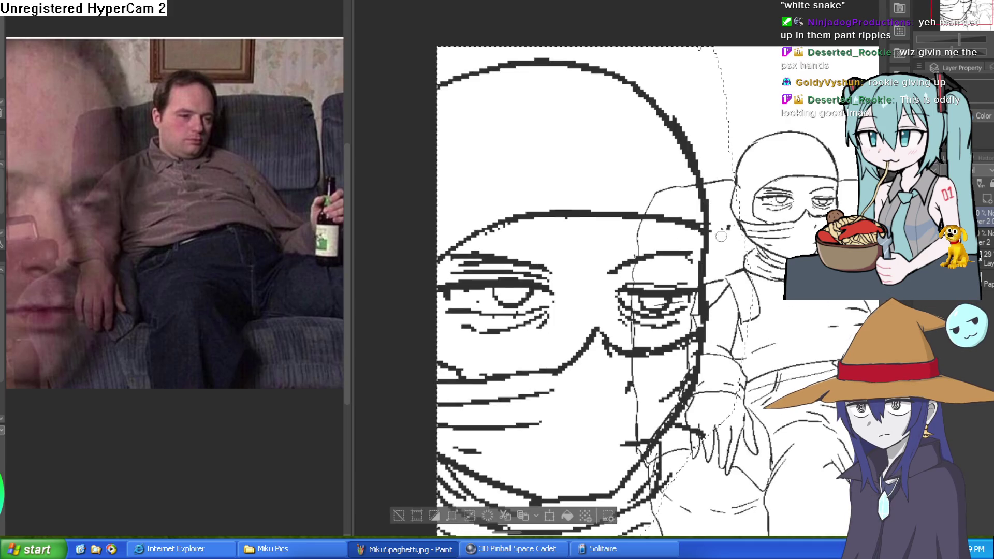
- Fade the enlarged head copy to a light grey
{"action": "key", "text": "ctrl+d"}
{"action": "scroll", "coordinate": [592, 436], "scroll_direction": "down", "scroll_amount": 5}
{"action": "scroll", "coordinate": [592, 436], "scroll_direction": "up", "scroll_amount": 3}
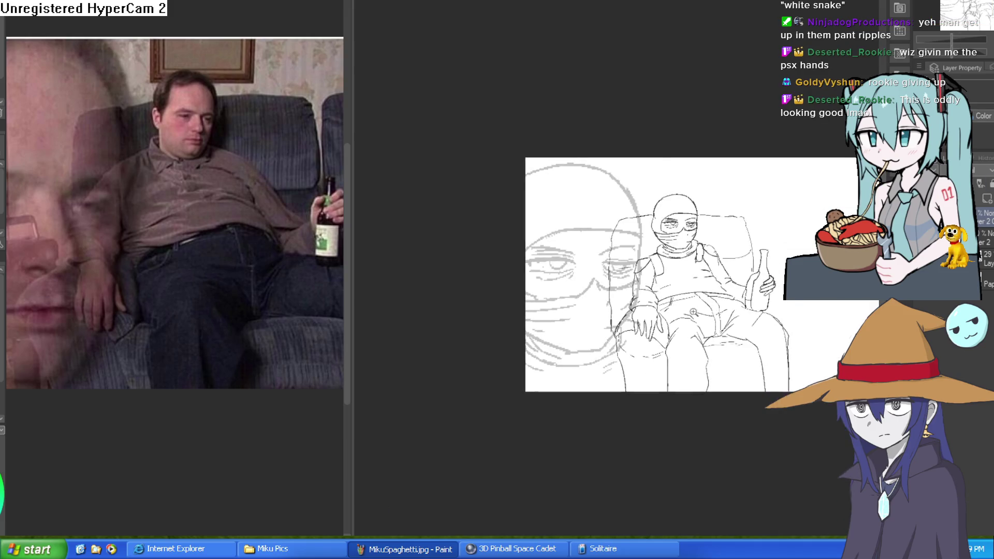
{"action": "scroll", "coordinate": [778, 235], "scroll_direction": "up", "scroll_amount": 4}
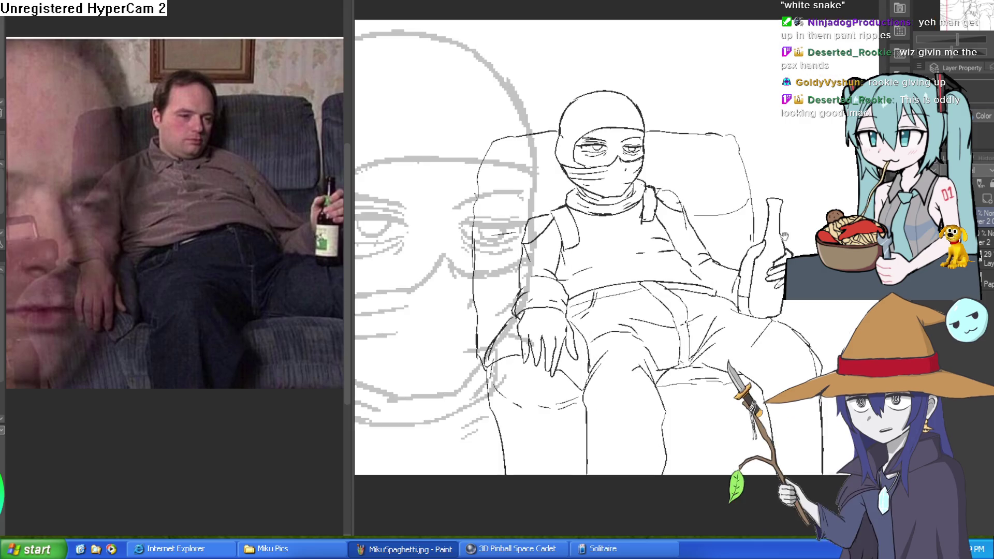
{"action": "scroll", "coordinate": [778, 235], "scroll_direction": "down", "scroll_amount": 2}
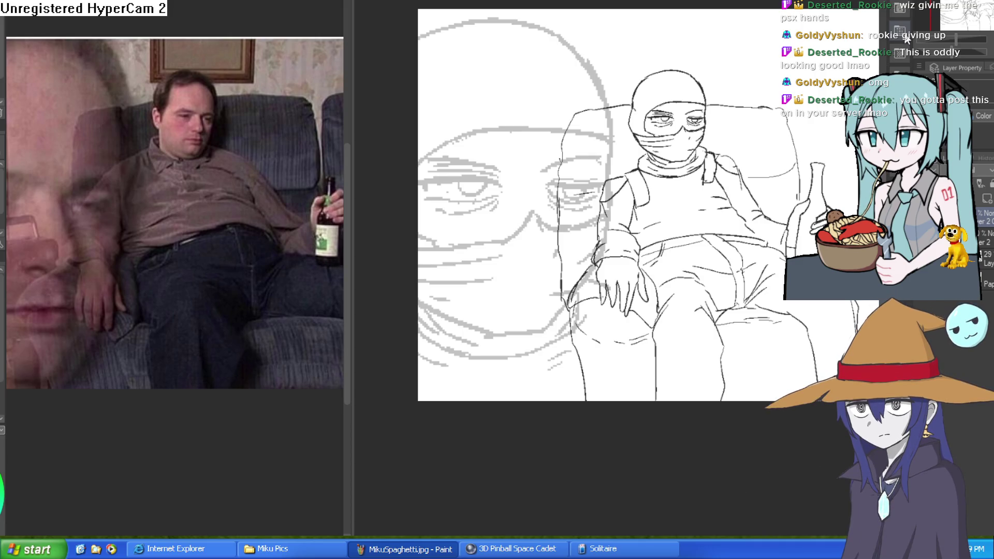
- Recentre on the seated figure, check it mirrored, and hide the faded enlarged face layer
{"action": "scroll", "coordinate": [621, 207], "scroll_direction": "down", "scroll_amount": 2}
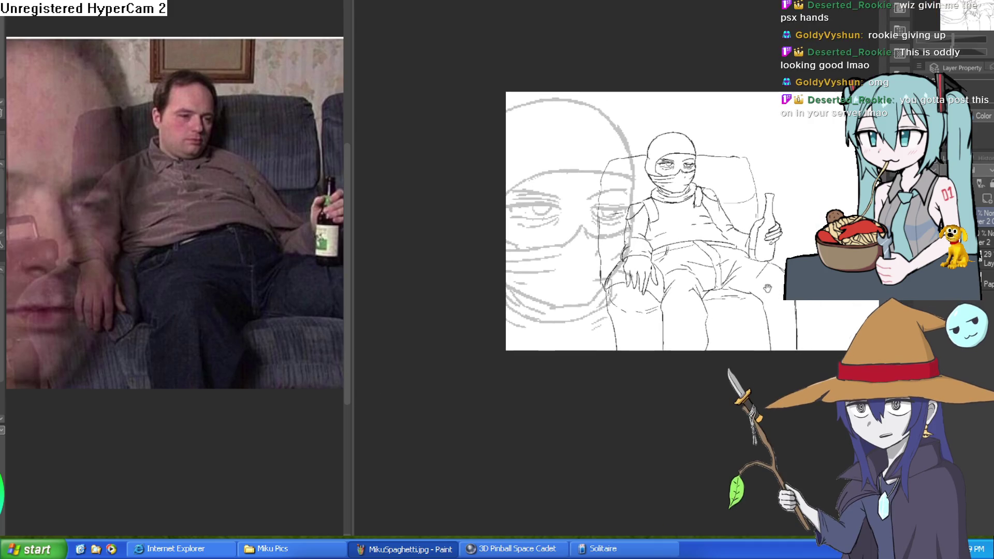
{"action": "scroll", "coordinate": [621, 207], "scroll_direction": "up", "scroll_amount": 4}
{"action": "left_click_drag", "start_coordinate": [792, 283], "coordinate": [782, 300]}
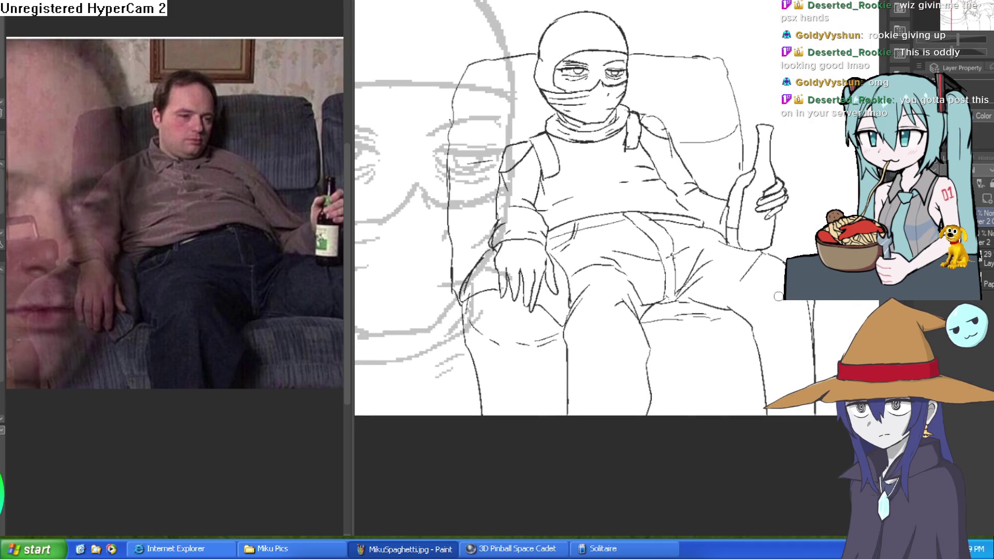
{"action": "left_click_drag", "start_coordinate": [782, 296], "coordinate": [766, 392]}
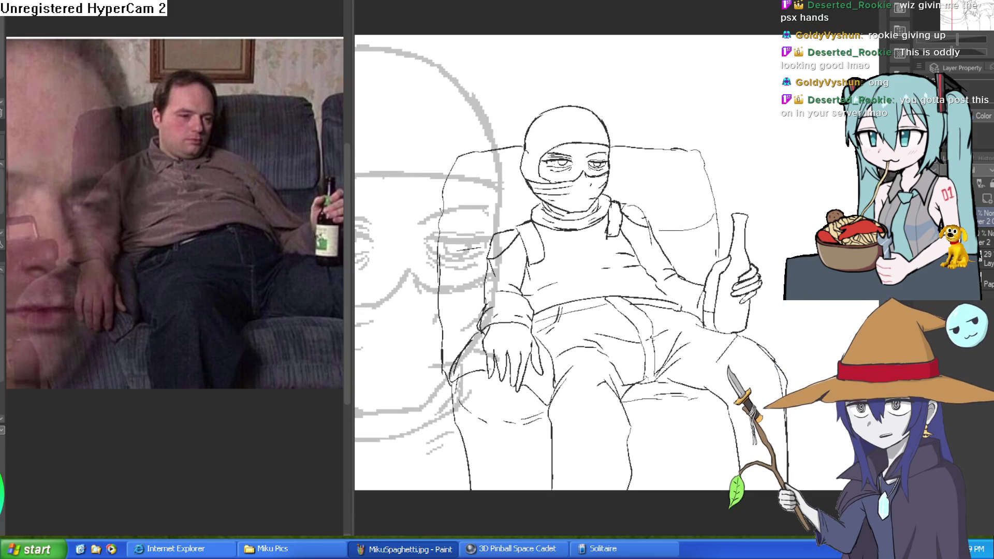
{"action": "key", "text": "h"}
{"action": "key", "text": "h"}
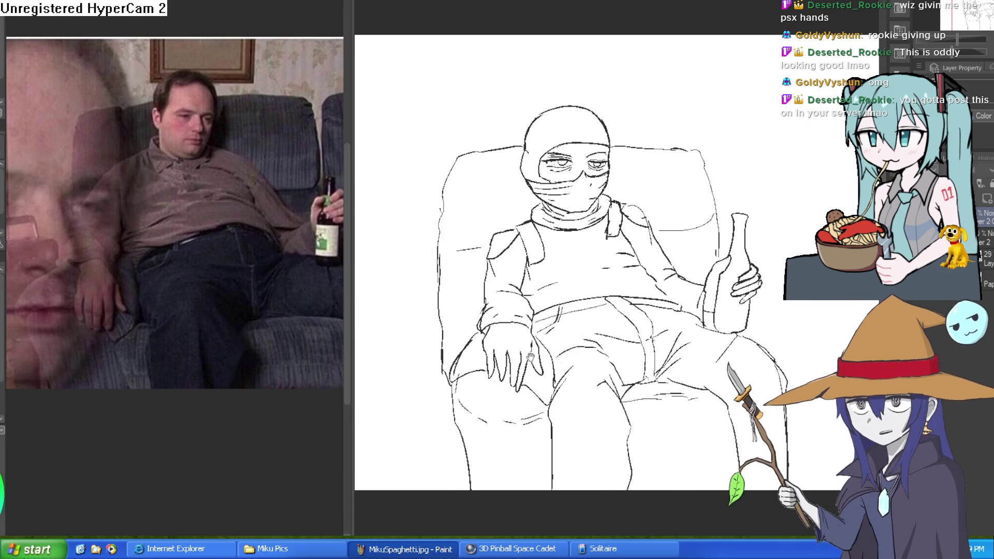
{"action": "left_click_drag", "start_coordinate": [334, 311], "coordinate": [346, 300]}
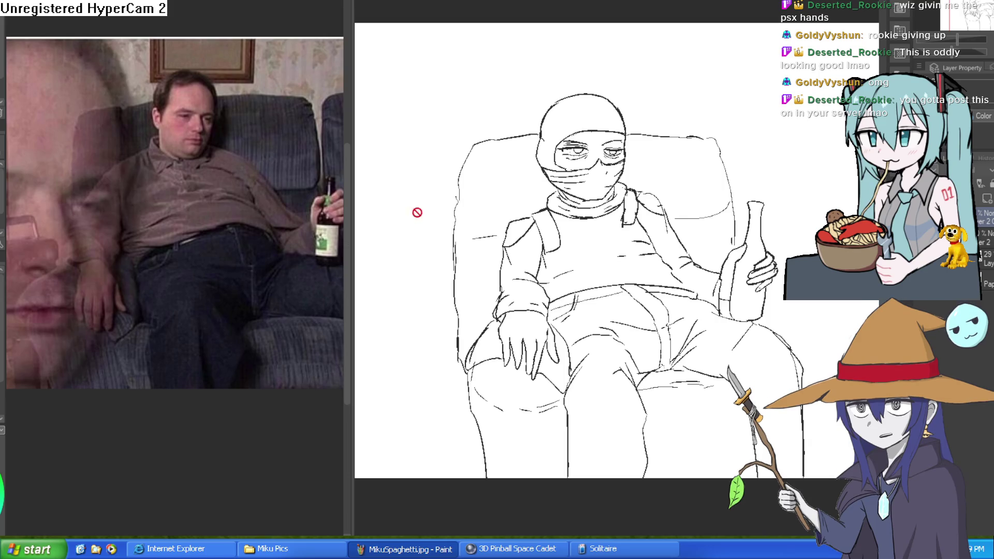
- Add a colouring layer, sample skin colour from the reference photo, and test-fill the eye area
{"action": "key", "text": "ctrl+shift+n"}
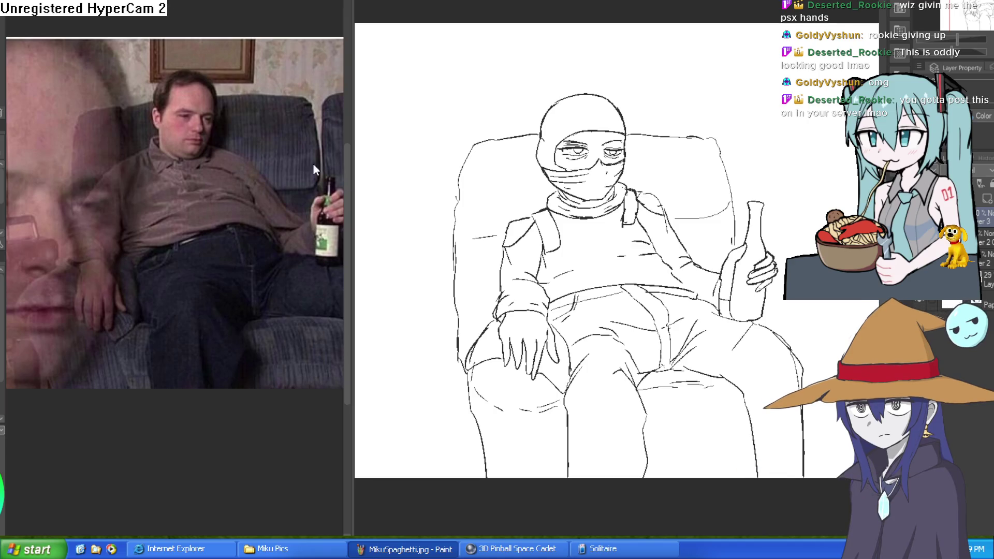
{"action": "left_click", "coordinate": [194, 91]}
{"action": "left_click_drag", "start_coordinate": [194, 91], "coordinate": [194, 90]}
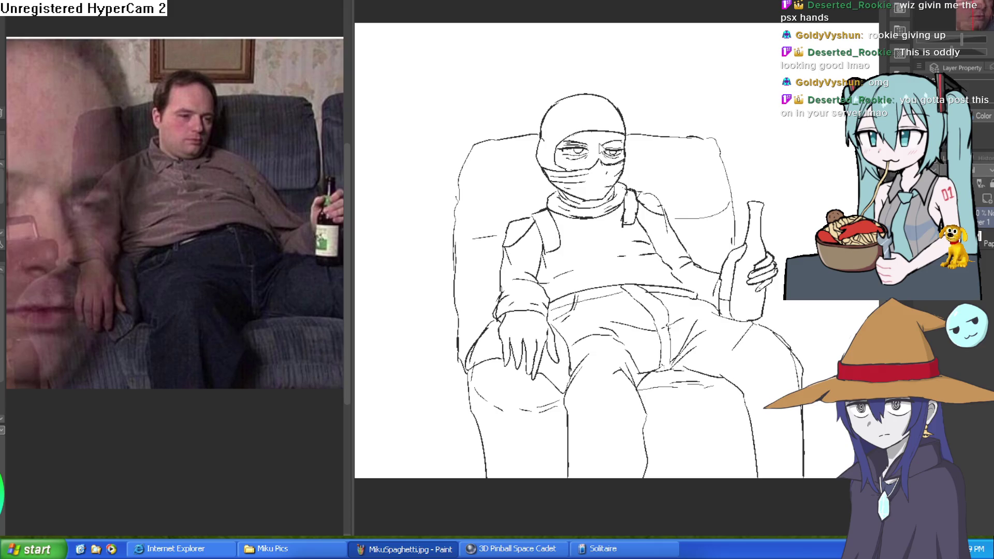
{"action": "left_click", "coordinate": [600, 148]}
{"action": "key", "text": "ctrl+z"}
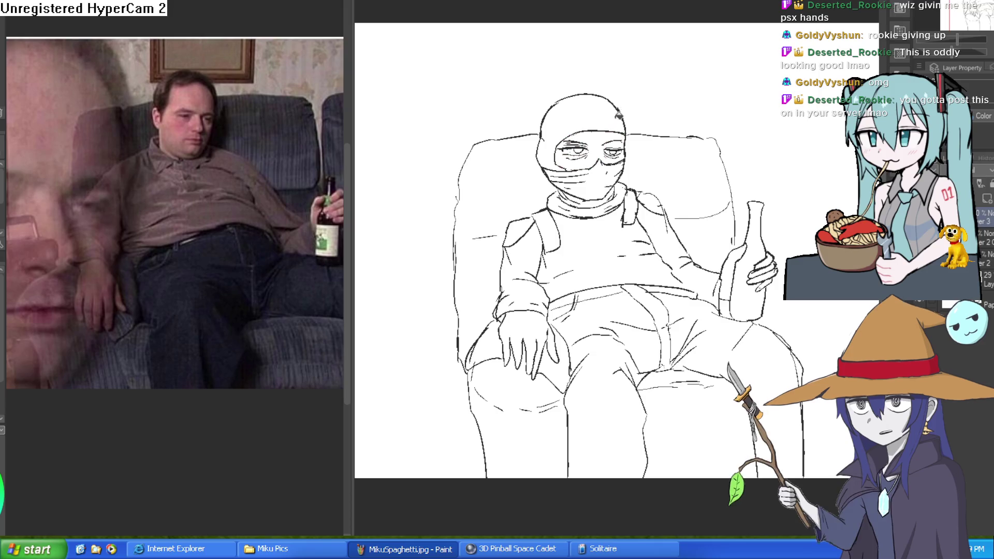
- Fill the mask's eye band with pale pink skin colour, redoing the stray gap fills
{"action": "scroll", "coordinate": [595, 145], "scroll_direction": "up", "scroll_amount": 3}
{"action": "left_click", "coordinate": [613, 131]}
{"action": "left_click", "coordinate": [692, 144]}
{"action": "left_click", "coordinate": [682, 183]}
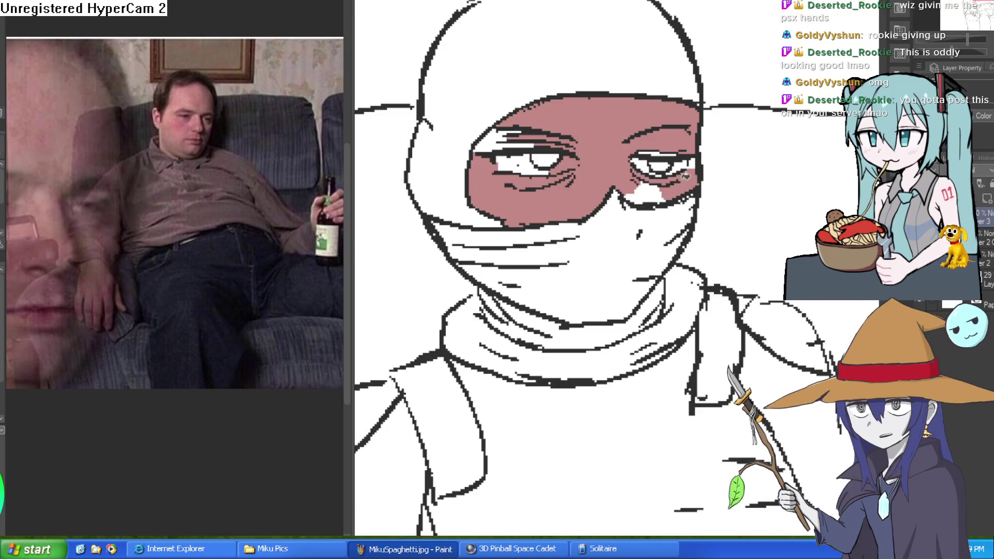
{"action": "left_click", "coordinate": [696, 165]}
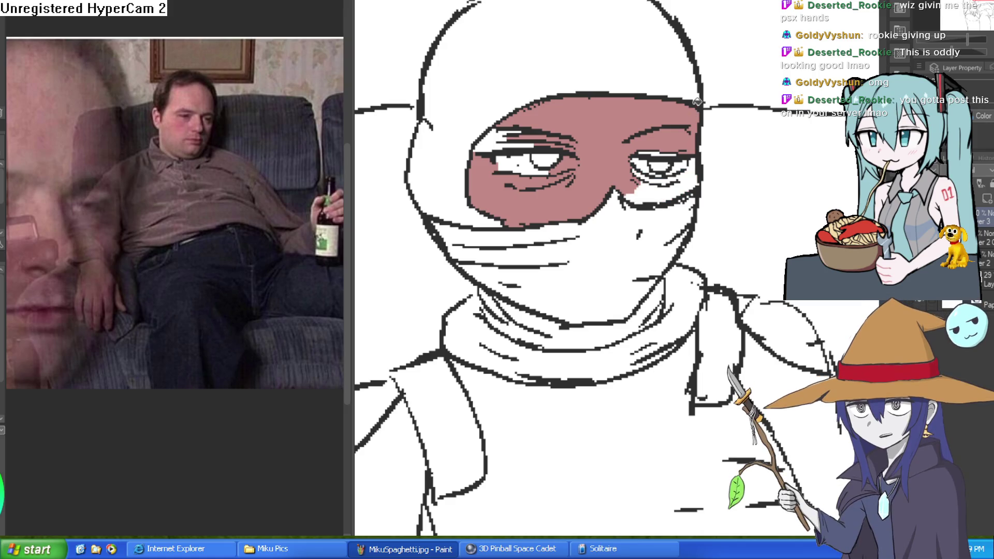
{"action": "key", "text": "ctrl+z"}
{"action": "key", "text": "ctrl+z"}
{"action": "key", "text": "ctrl+z"}
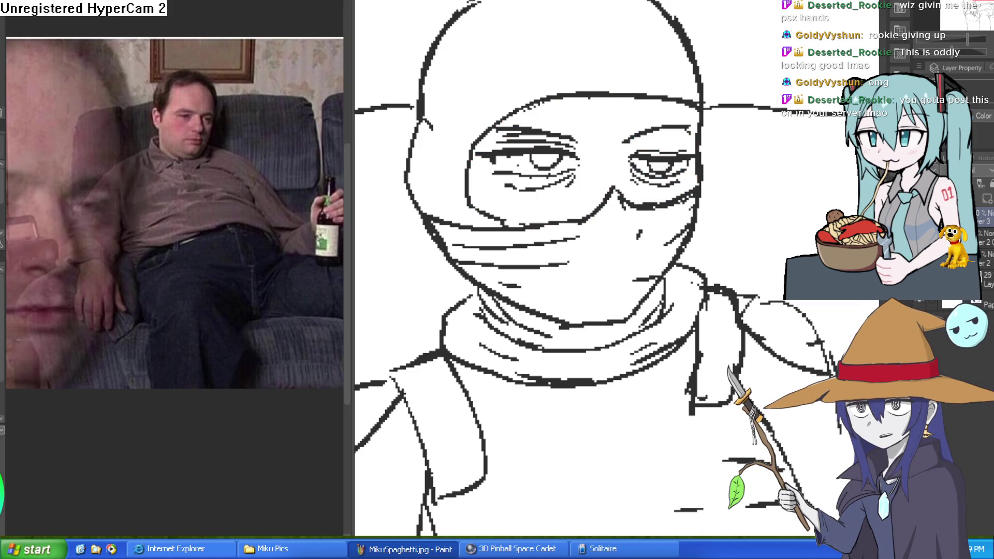
{"action": "left_click", "coordinate": [614, 130]}
{"action": "left_click", "coordinate": [681, 127]}
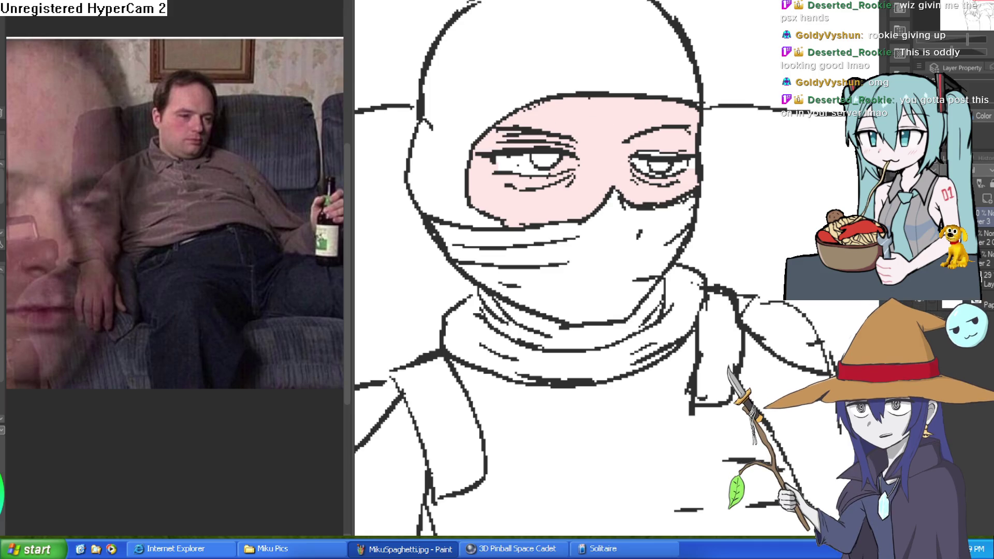
- Fill the balaclava hood and lower face mask grey and both eyes orange
{"action": "left_click", "coordinate": [631, 45]}
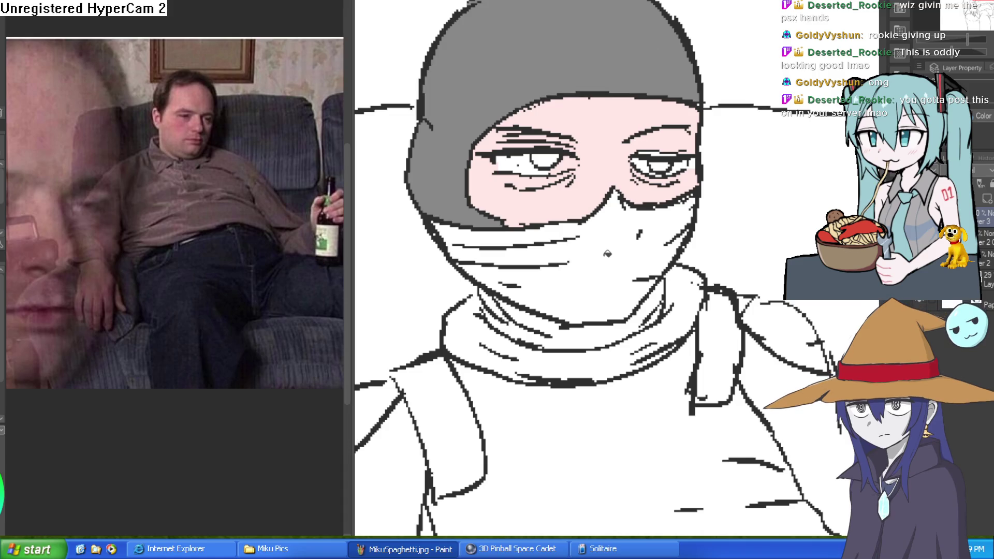
{"action": "left_click", "coordinate": [520, 287]}
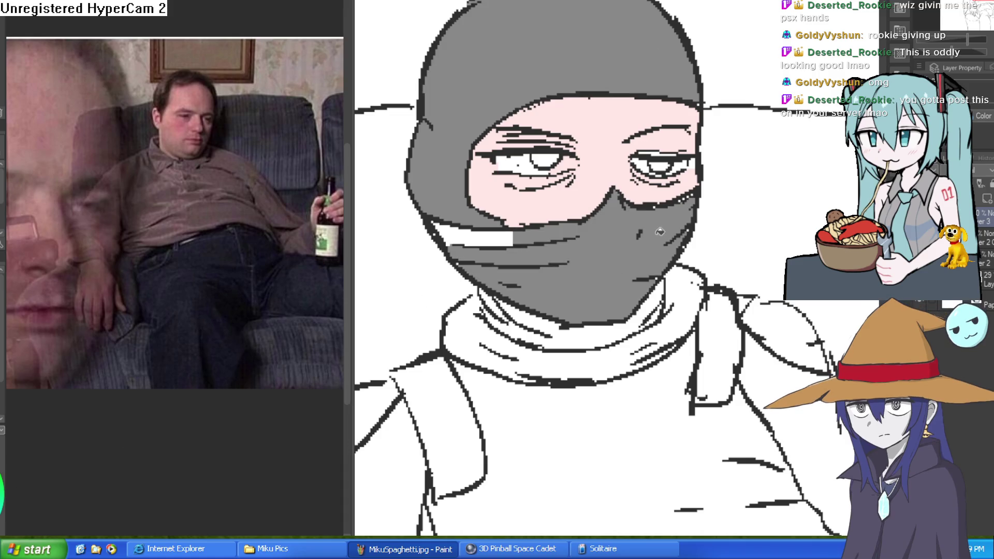
{"action": "left_click", "coordinate": [505, 226]}
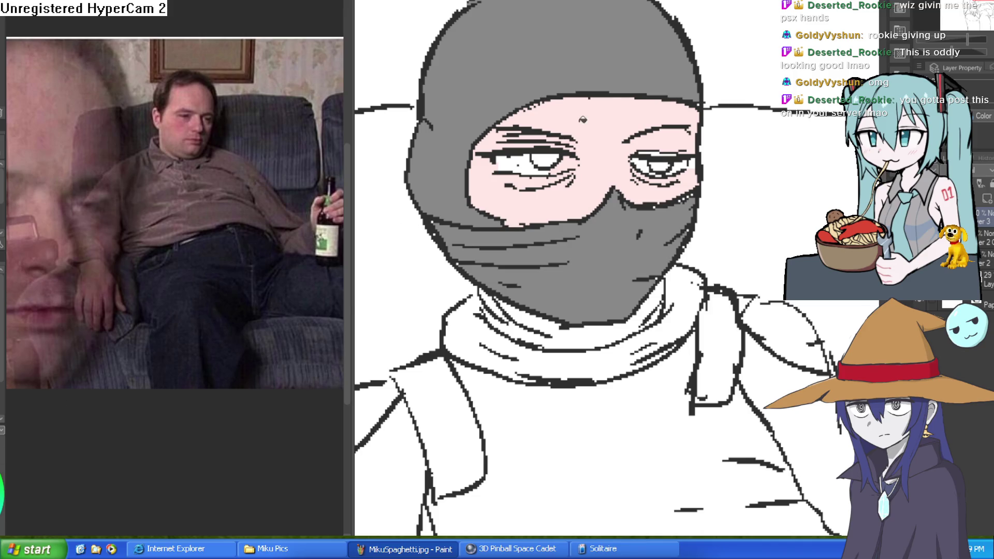
{"action": "left_click", "coordinate": [665, 165]}
{"action": "left_click", "coordinate": [553, 156]}
{"action": "scroll", "coordinate": [738, 215], "scroll_direction": "down", "scroll_amount": 2}
{"action": "scroll", "coordinate": [669, 157], "scroll_direction": "down", "scroll_amount": 2}
{"action": "scroll", "coordinate": [662, 197], "scroll_direction": "up", "scroll_amount": 2}
- Replace the mistaken orange fill under the chin with grey and patch small gaps around the mask
{"action": "left_click", "coordinate": [621, 147]}
{"action": "key", "text": "ctrl+z"}
{"action": "scroll", "coordinate": [628, 164], "scroll_direction": "up", "scroll_amount": 3}
{"action": "left_click", "coordinate": [627, 165]}
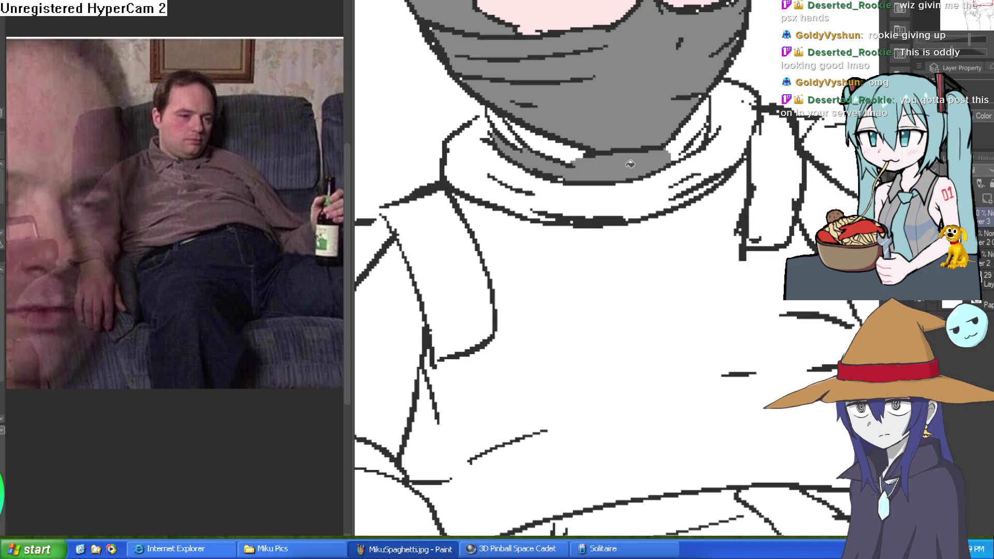
{"action": "left_click", "coordinate": [539, 143]}
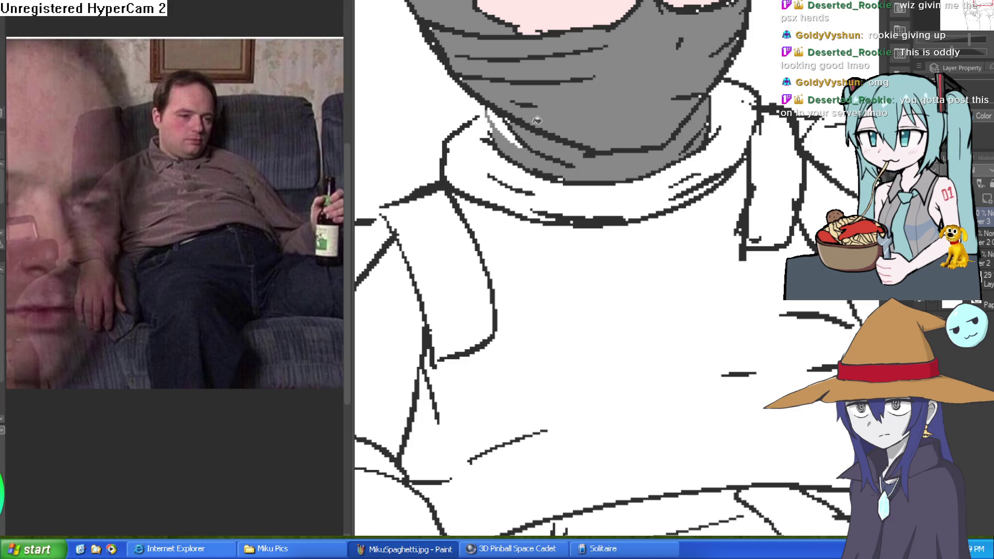
{"action": "left_click", "coordinate": [510, 122]}
{"action": "scroll", "coordinate": [561, 115], "scroll_direction": "down", "scroll_amount": 2}
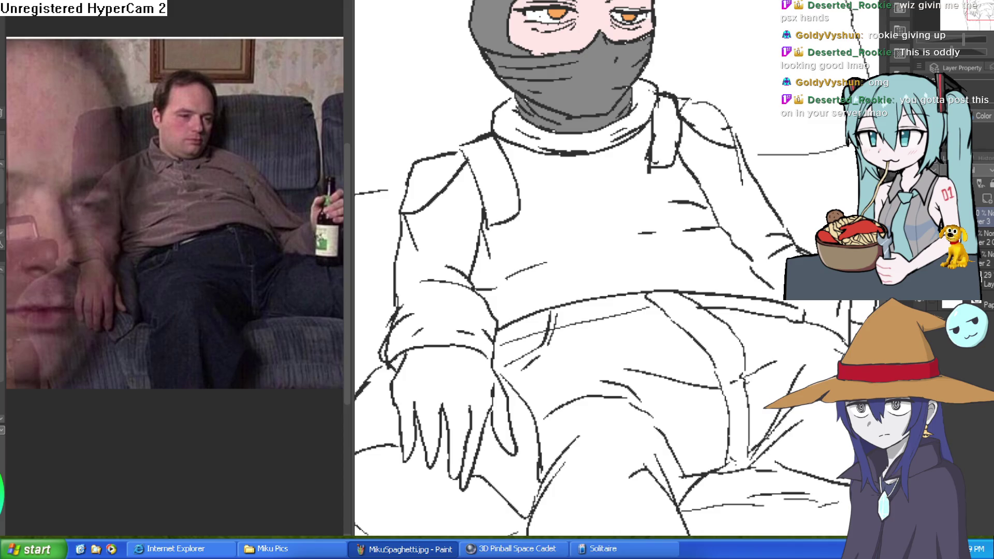
- Fill the sweater body, collar, shoulders and sleeve light grey
{"action": "left_click", "coordinate": [607, 211]}
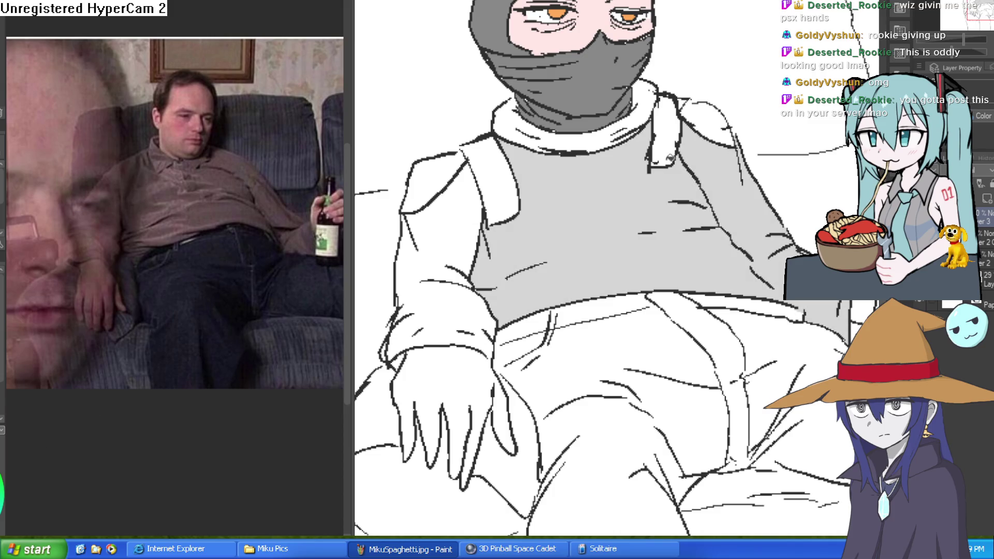
{"action": "left_click", "coordinate": [710, 108]}
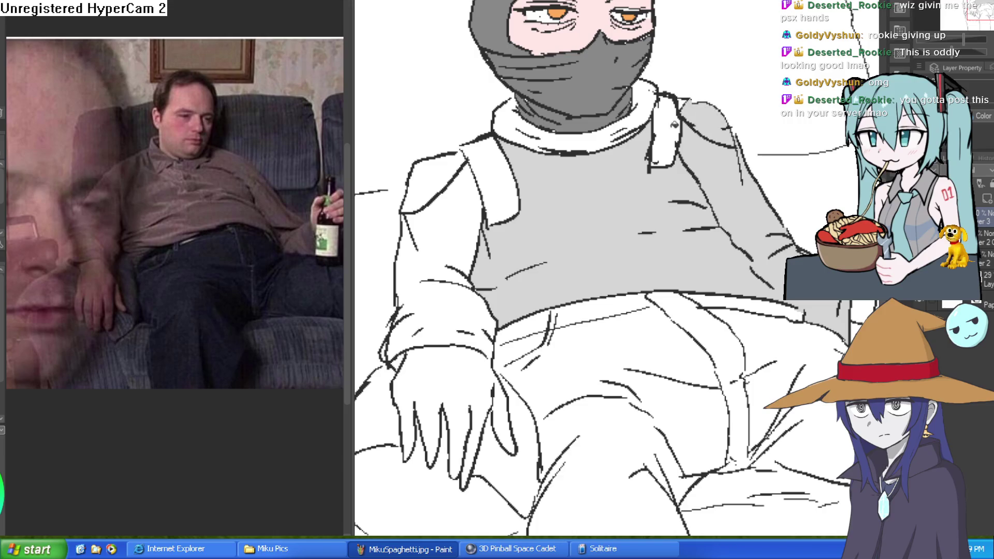
{"action": "left_click", "coordinate": [667, 129]}
{"action": "left_click", "coordinate": [645, 115]}
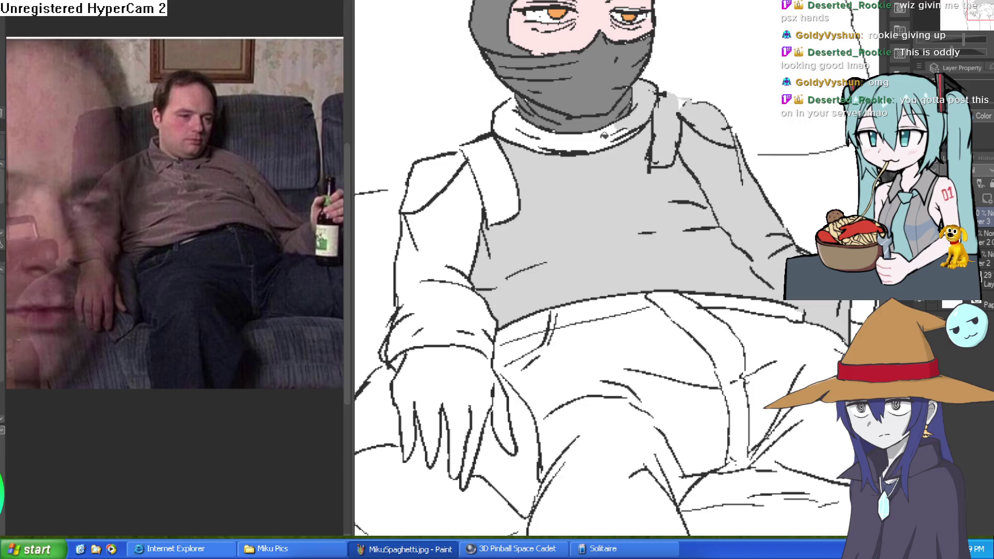
{"action": "left_click", "coordinate": [523, 124]}
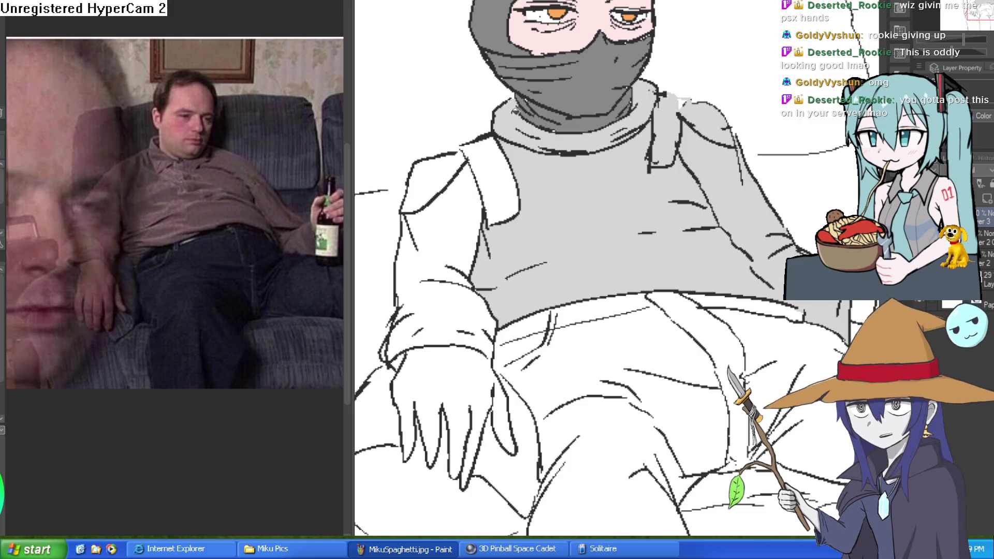
{"action": "left_click", "coordinate": [494, 176]}
{"action": "left_click", "coordinate": [445, 269]}
{"action": "left_click", "coordinate": [459, 202]}
- Fill the resting hand and the bottle-gripping fingers pink
{"action": "left_click_drag", "start_coordinate": [694, 306], "coordinate": [689, 336]}
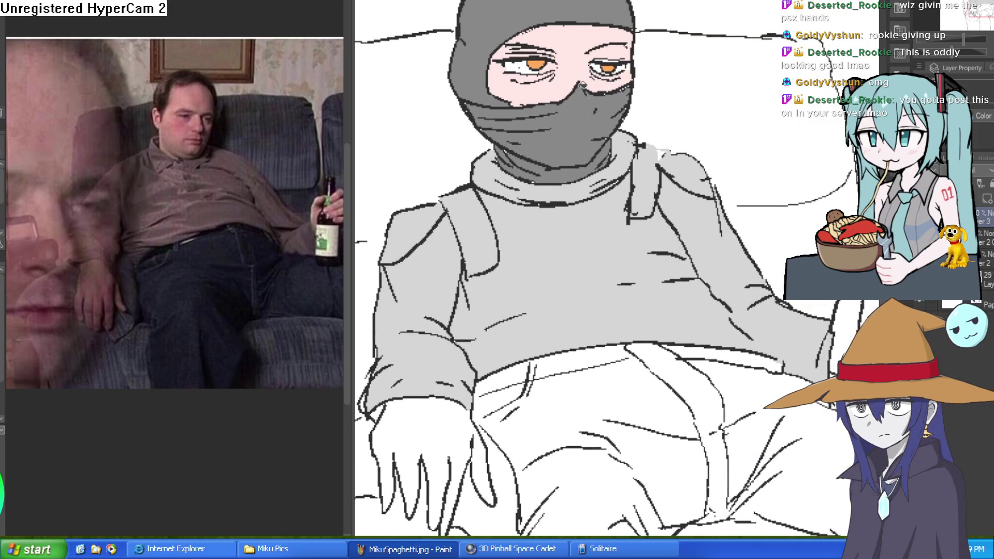
{"action": "left_click_drag", "start_coordinate": [599, 288], "coordinate": [606, 192]}
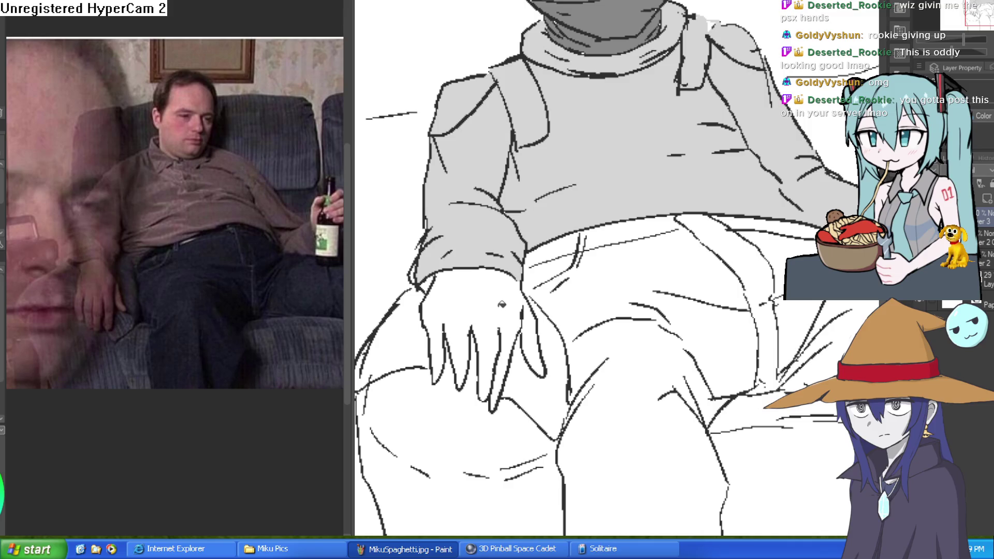
{"action": "left_click", "coordinate": [500, 305]}
{"action": "left_click", "coordinate": [536, 341]}
{"action": "mouse_move", "coordinate": [614, 343]}
{"action": "left_mouse_down"}
{"action": "mouse_move", "coordinate": [617, 163]}
{"action": "mouse_move", "coordinate": [704, 202]}
{"action": "left_mouse_up"}
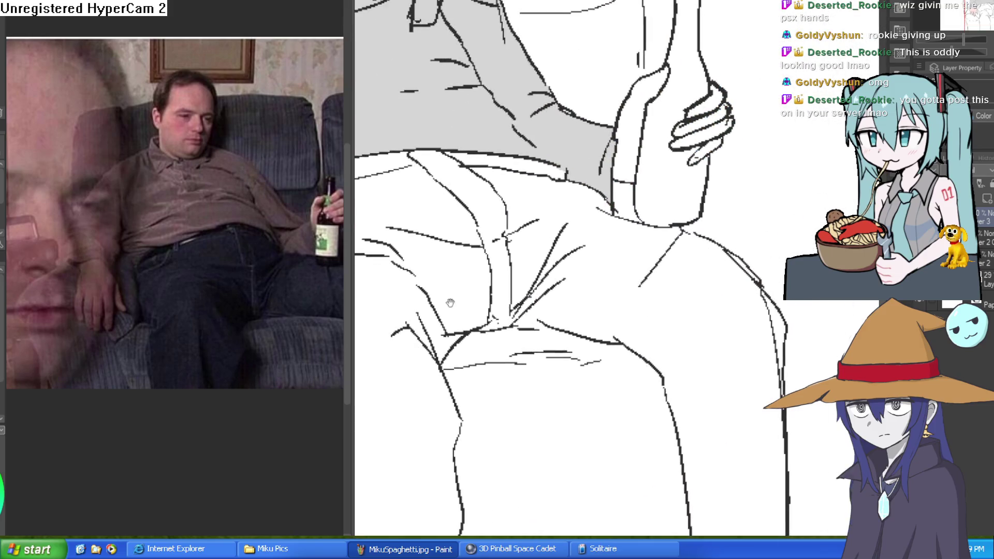
{"action": "left_click_drag", "start_coordinate": [717, 98], "coordinate": [719, 130]}
{"action": "left_click", "coordinate": [722, 137]}
{"action": "left_click", "coordinate": [706, 168]}
- Fill both trouser legs a darker grey
{"action": "scroll", "coordinate": [724, 155], "scroll_direction": "down", "scroll_amount": 3}
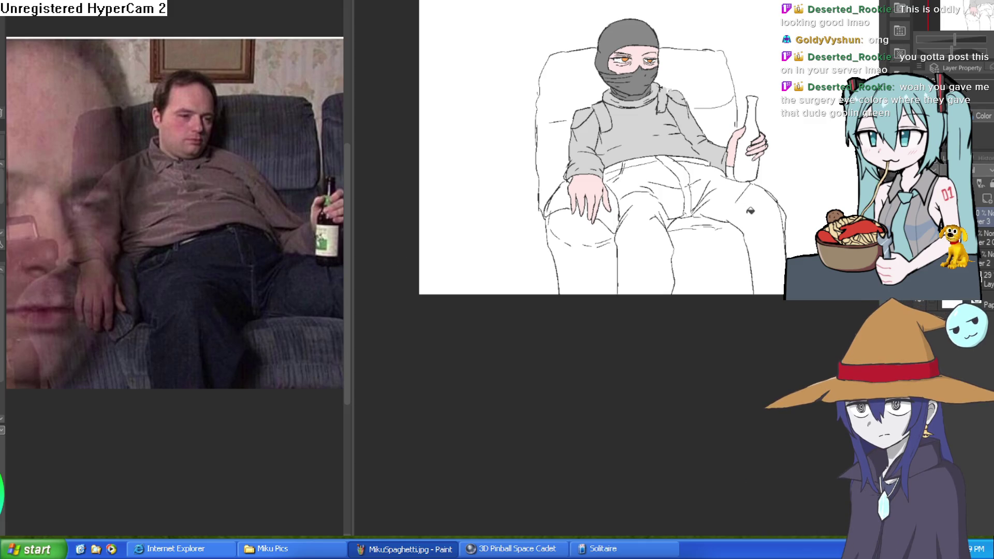
{"action": "left_click", "coordinate": [749, 209]}
{"action": "left_click", "coordinate": [680, 189]}
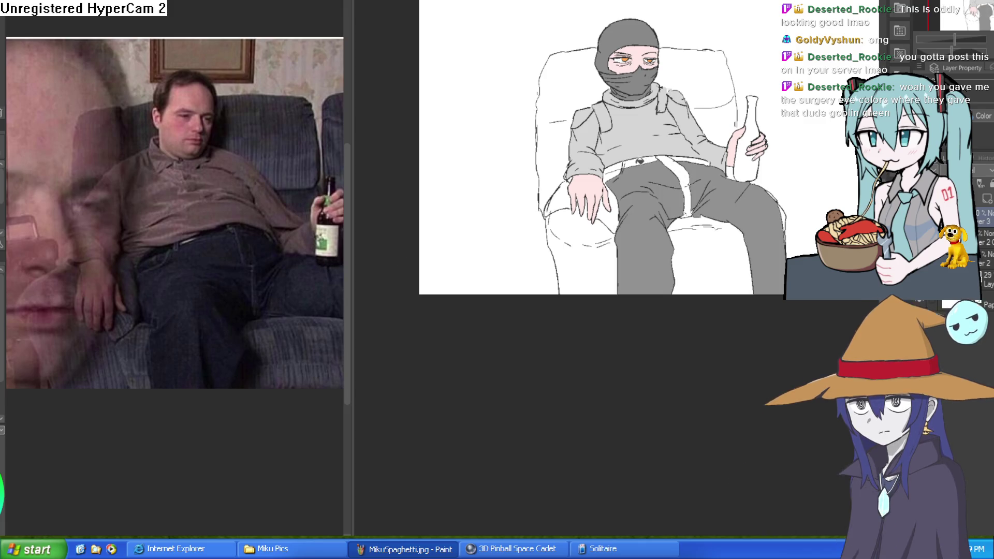
- Fill the white gaps around the waistband grey
{"action": "scroll", "coordinate": [669, 164], "scroll_direction": "up", "scroll_amount": 3}
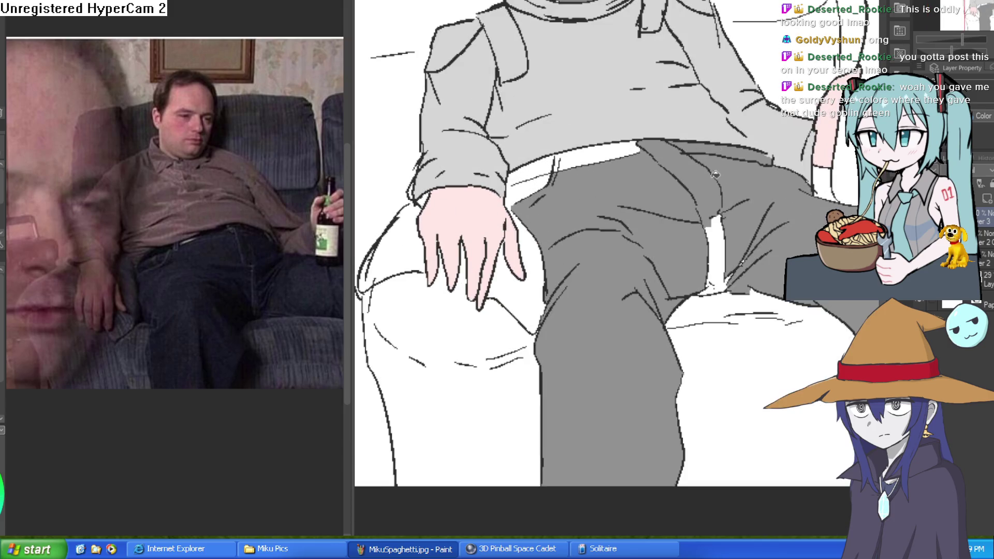
{"action": "left_click", "coordinate": [558, 159]}
{"action": "left_click", "coordinate": [536, 181]}
{"action": "scroll", "coordinate": [800, 209], "scroll_direction": "down", "scroll_amount": 5}
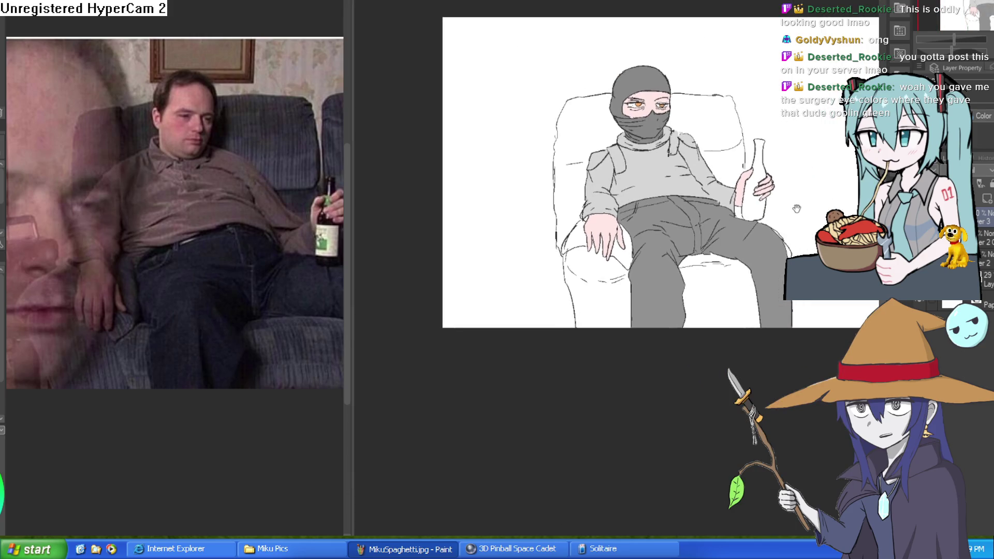
- Fill the bottle dark green and add a new layer on top
{"action": "left_click_drag", "start_coordinate": [800, 209], "coordinate": [803, 239]}
{"action": "scroll", "coordinate": [747, 202], "scroll_direction": "up", "scroll_amount": 3}
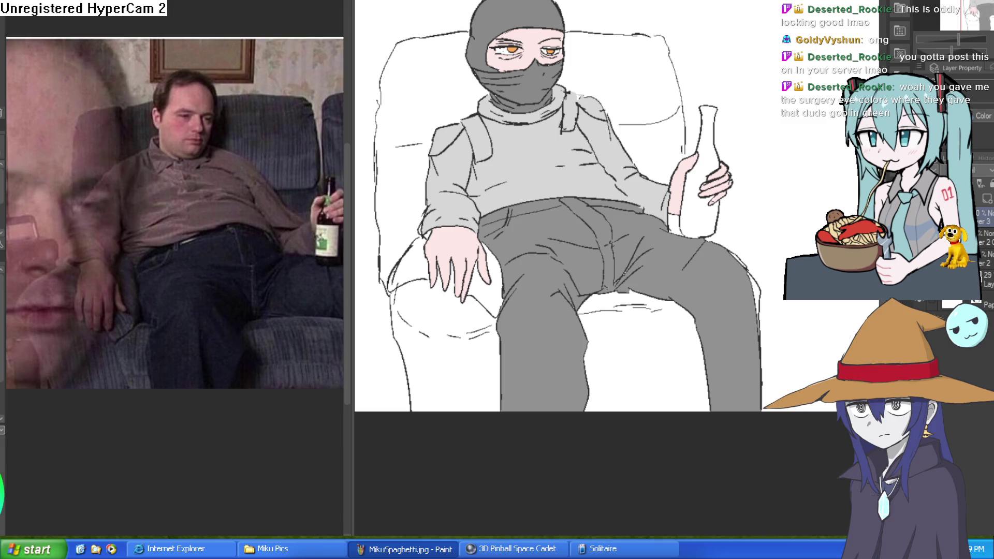
{"action": "left_click", "coordinate": [701, 218]}
{"action": "scroll", "coordinate": [758, 178], "scroll_direction": "down", "scroll_amount": 1}
{"action": "scroll", "coordinate": [750, 173], "scroll_direction": "up", "scroll_amount": 1}
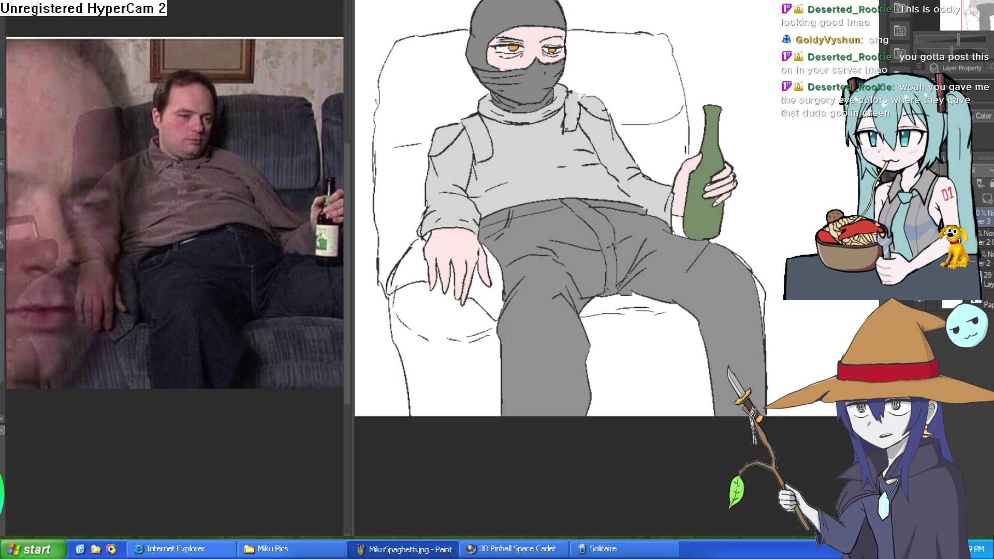
{"action": "key", "text": "ctrl+shift+n"}
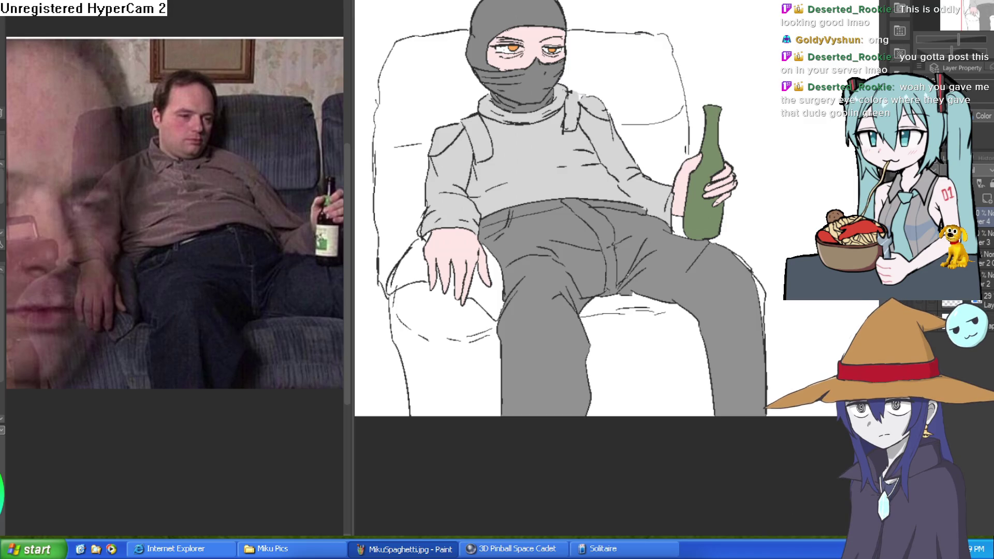
- Fill the chair back, seat and gaps beside the hand and legs blue-grey, touching up the left edge
{"action": "left_click", "coordinate": [617, 102]}
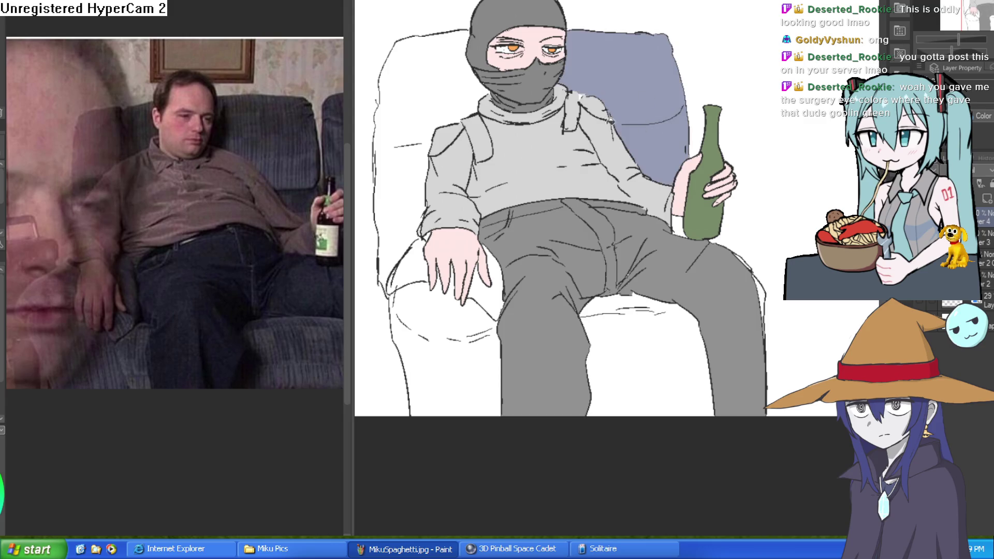
{"action": "left_click", "coordinate": [449, 122]}
{"action": "left_click", "coordinate": [434, 320]}
{"action": "left_click", "coordinate": [489, 279]}
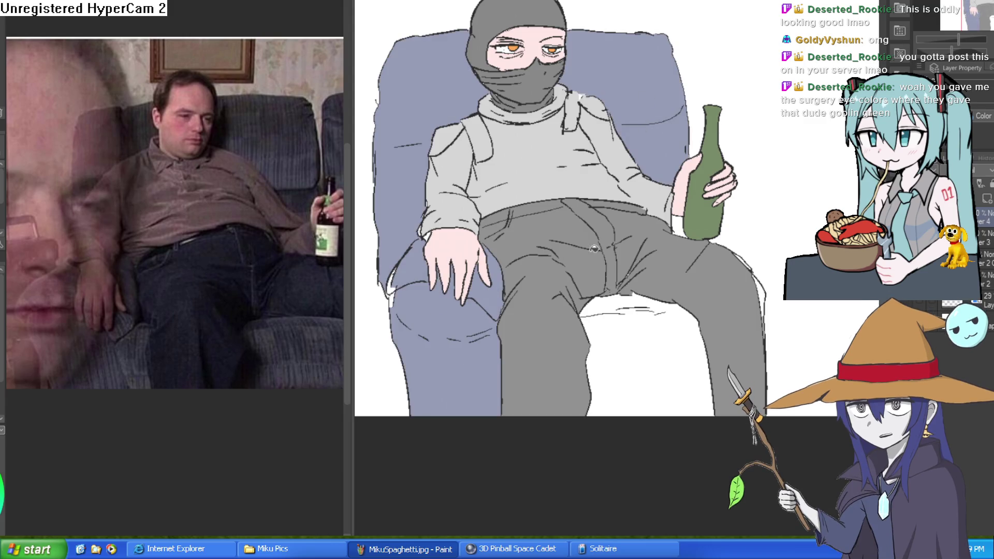
{"action": "left_click", "coordinate": [673, 352]}
{"action": "left_click_drag", "start_coordinate": [388, 303], "coordinate": [396, 292]}
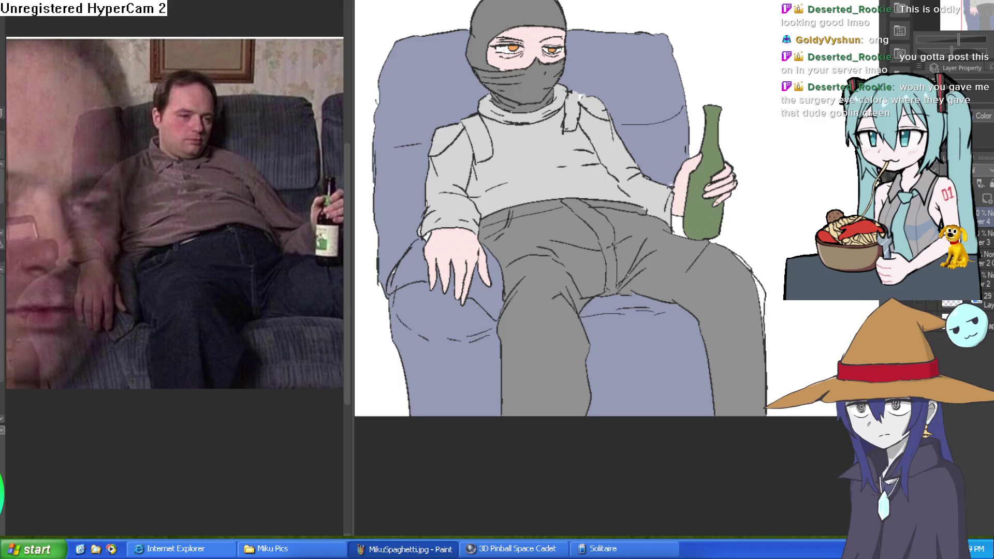
- Zoom in and out to inspect the coloured drawing and the eyes
{"action": "scroll", "coordinate": [741, 199], "scroll_direction": "down", "scroll_amount": 1}
{"action": "scroll", "coordinate": [741, 200], "scroll_direction": "up", "scroll_amount": 5}
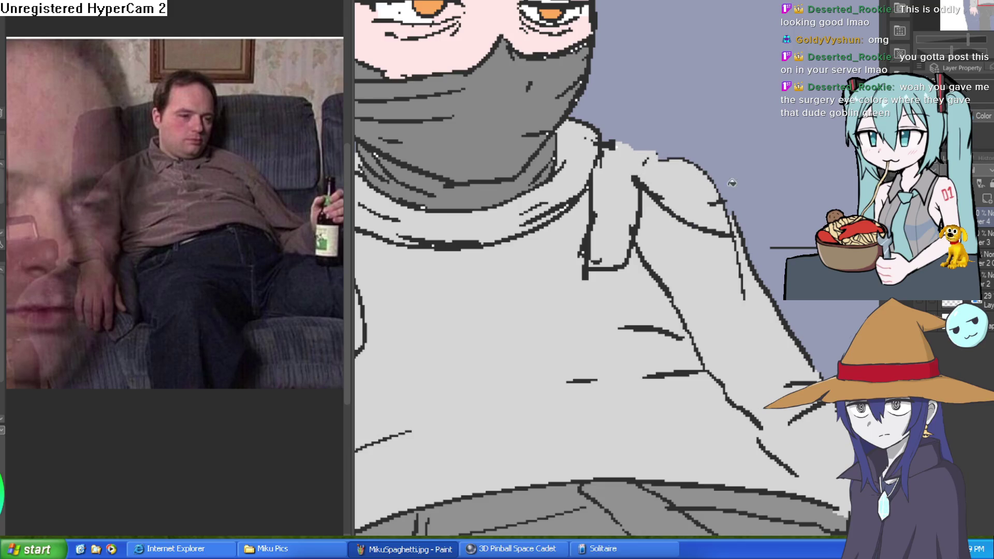
{"action": "scroll", "coordinate": [725, 180], "scroll_direction": "down", "scroll_amount": 3}
{"action": "scroll", "coordinate": [745, 234], "scroll_direction": "down", "scroll_amount": 2}
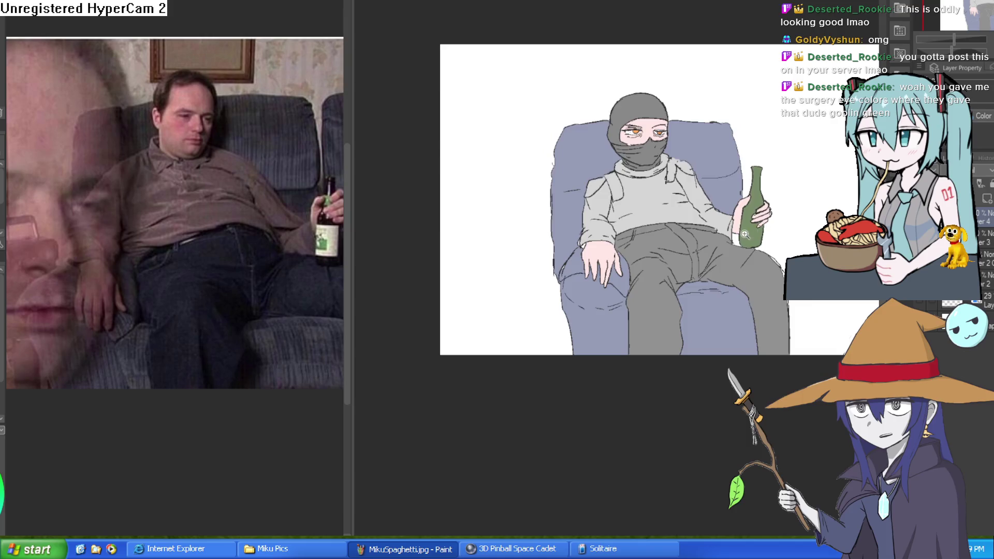
{"action": "scroll", "coordinate": [744, 234], "scroll_direction": "up", "scroll_amount": 3}
{"action": "scroll", "coordinate": [753, 245], "scroll_direction": "down", "scroll_amount": 1}
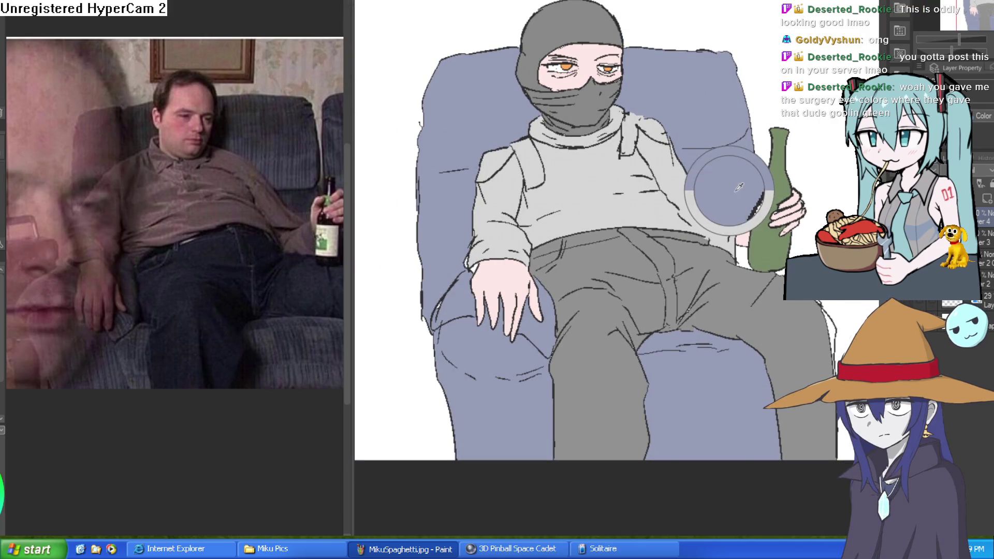
{"action": "scroll", "coordinate": [777, 274], "scroll_direction": "down", "scroll_amount": 2}
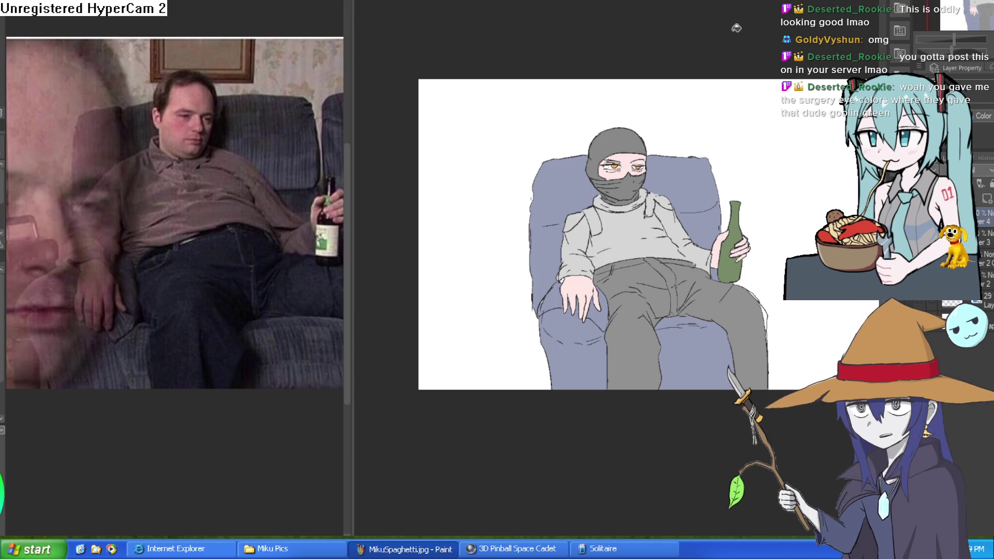
{"action": "scroll", "coordinate": [691, 163], "scroll_direction": "up", "scroll_amount": 5}
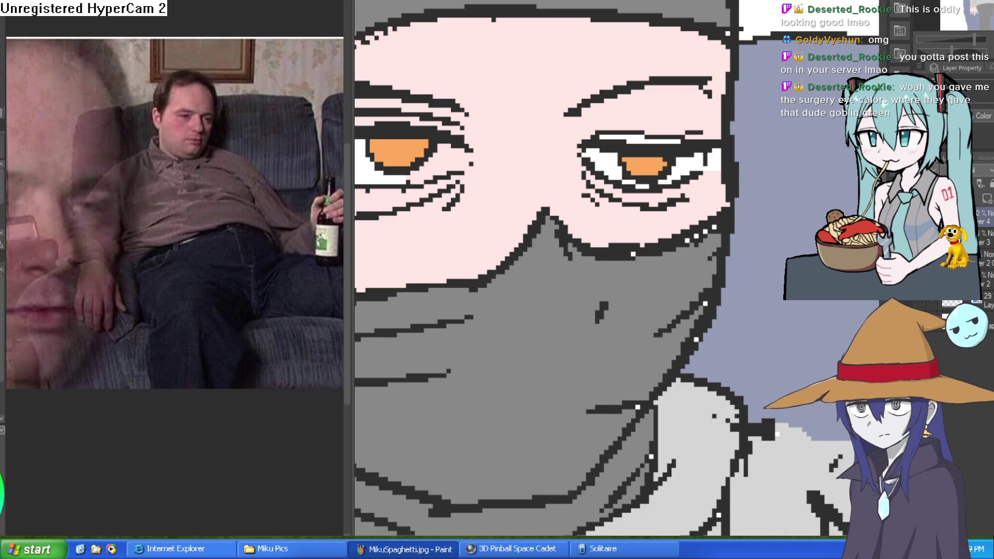
- Dot black pupils into the orange irises of both eyes
{"action": "scroll", "coordinate": [678, 164], "scroll_direction": "up", "scroll_amount": 2}
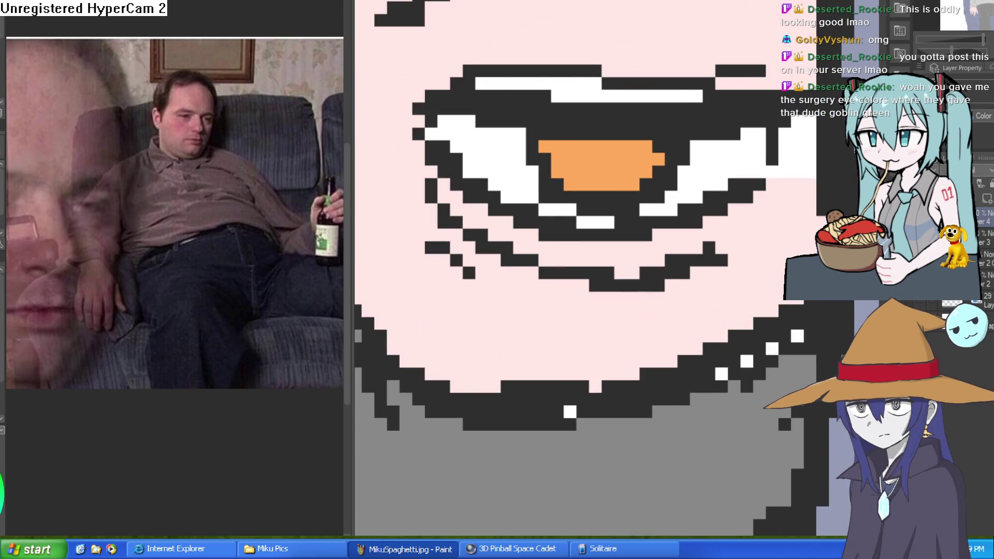
{"action": "left_click", "coordinate": [608, 164]}
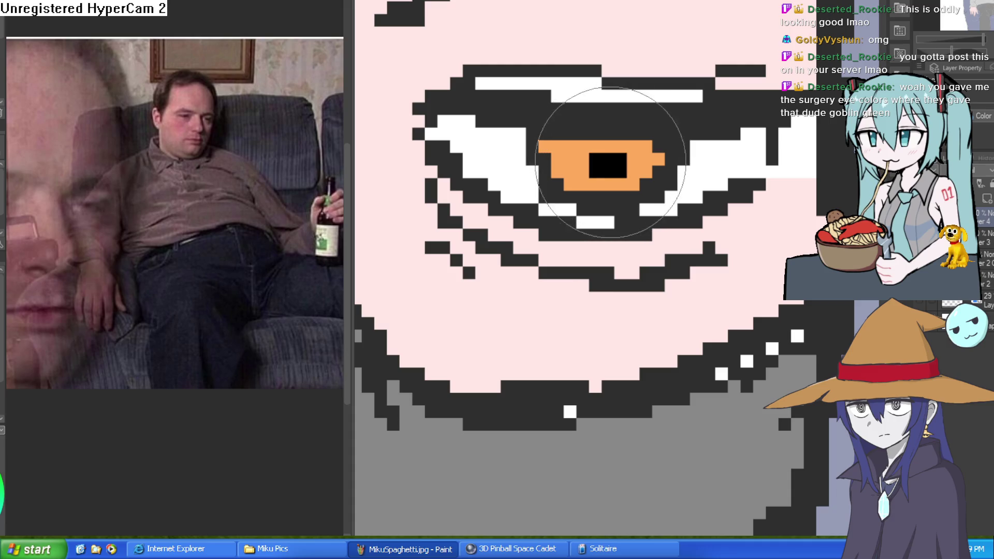
{"action": "left_click_drag", "start_coordinate": [609, 160], "coordinate": [760, 118]}
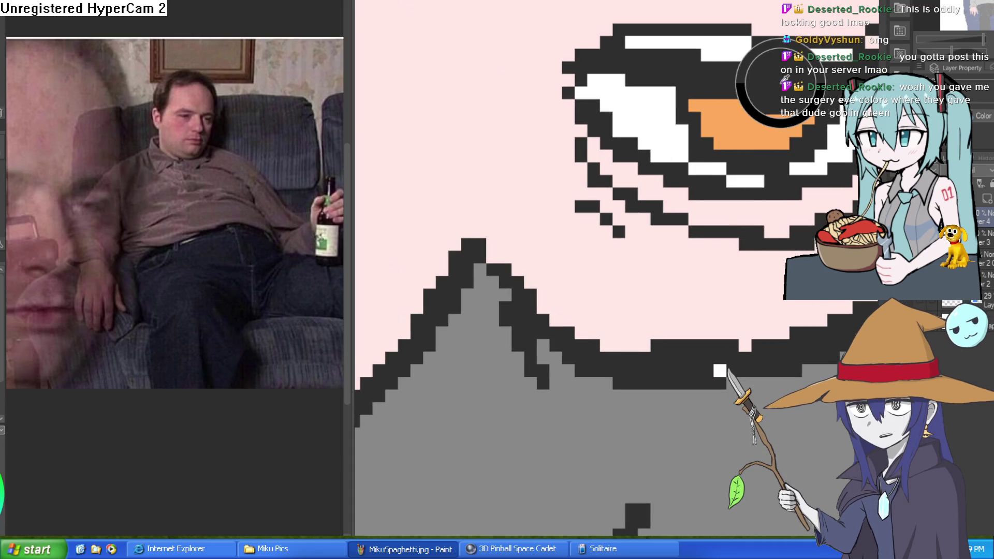
{"action": "left_click", "coordinate": [765, 124]}
{"action": "mouse_move", "coordinate": [765, 124]}
{"action": "left_mouse_down"}
{"action": "mouse_move", "coordinate": [957, 191]}
{"action": "mouse_move", "coordinate": [404, 170]}
{"action": "mouse_move", "coordinate": [595, 173]}
{"action": "left_mouse_up"}
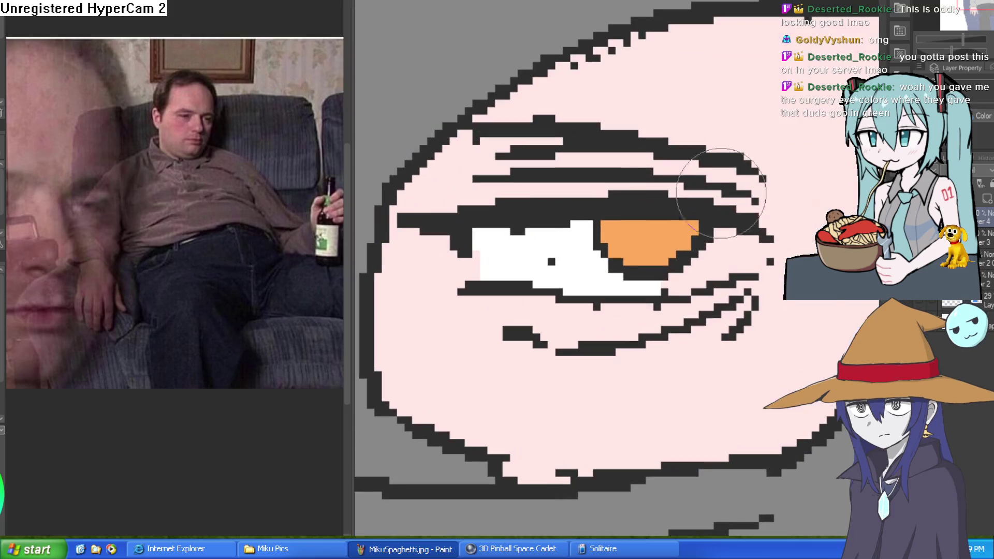
{"action": "left_click", "coordinate": [657, 235]}
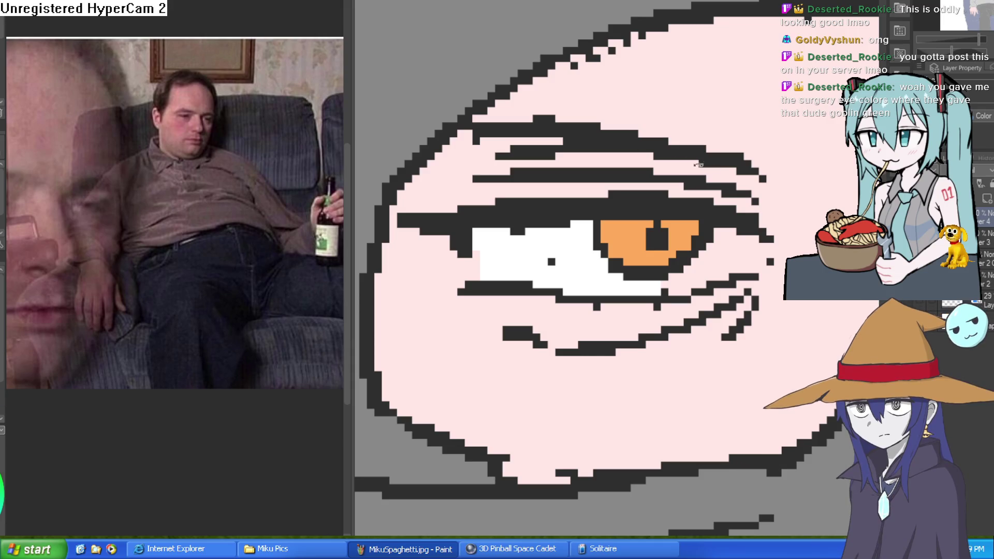
- Tilt the view and shade the upper eyelid grey with dark and white lid lines
{"action": "key", "text": "minus"}
{"action": "key", "text": "minus"}
{"action": "key", "text": "minus"}
{"action": "left_click_drag", "start_coordinate": [574, 256], "coordinate": [528, 311]}
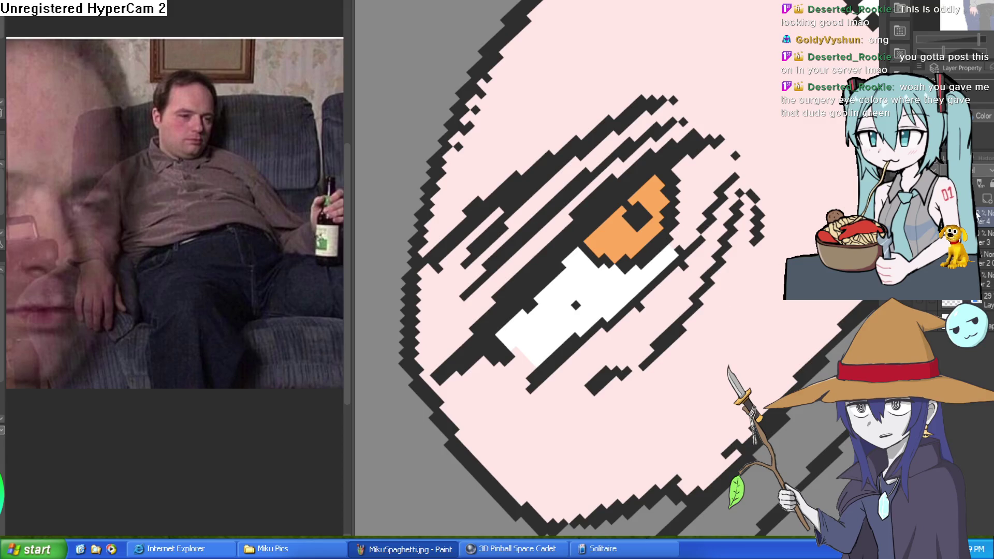
{"action": "mouse_move", "coordinate": [554, 279]}
{"action": "left_mouse_down"}
{"action": "mouse_move", "coordinate": [503, 335]}
{"action": "mouse_move", "coordinate": [704, 150]}
{"action": "left_mouse_up"}
{"action": "key", "text": "asciicircum"}
{"action": "key", "text": "asciicircum"}
{"action": "key", "text": "asciicircum"}
- Try white and pink touches at the eye's outer corner, undoing the unwanted strokes
{"action": "scroll", "coordinate": [764, 372], "scroll_direction": "up", "scroll_amount": 2}
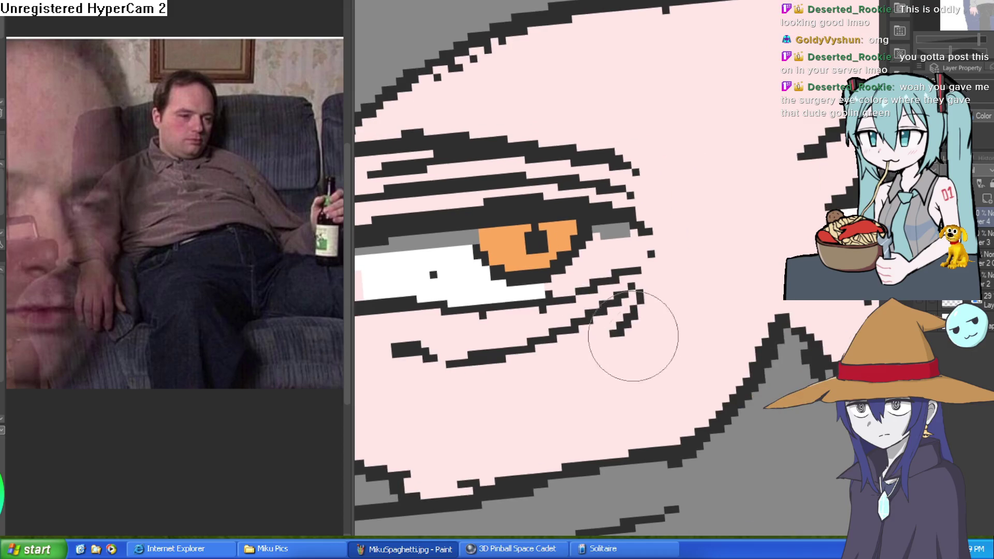
{"action": "mouse_move", "coordinate": [579, 284]}
{"action": "left_mouse_down"}
{"action": "mouse_move", "coordinate": [538, 290]}
{"action": "mouse_move", "coordinate": [616, 243]}
{"action": "mouse_move", "coordinate": [624, 261]}
{"action": "mouse_move", "coordinate": [574, 274]}
{"action": "mouse_move", "coordinate": [642, 256]}
{"action": "left_mouse_up"}
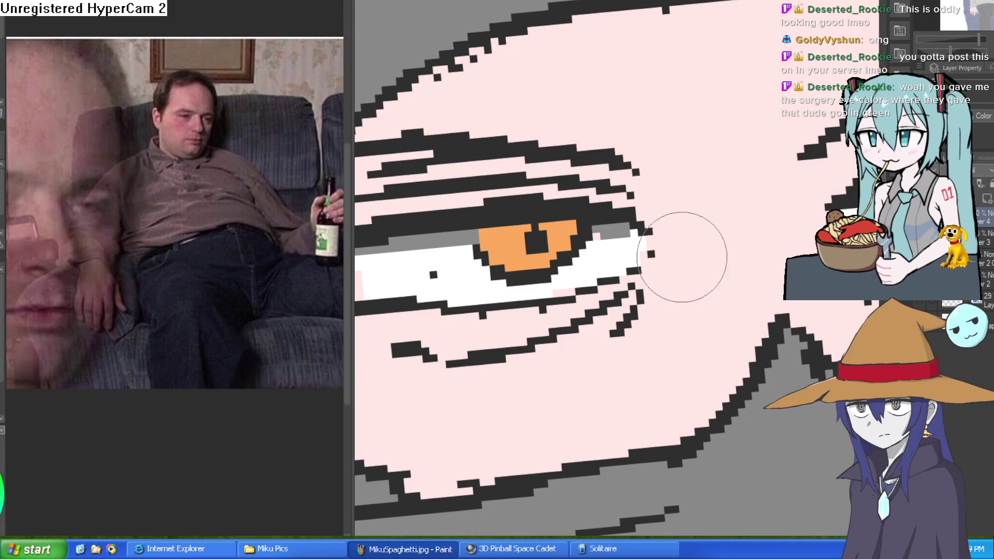
{"action": "key", "text": "ctrl+z"}
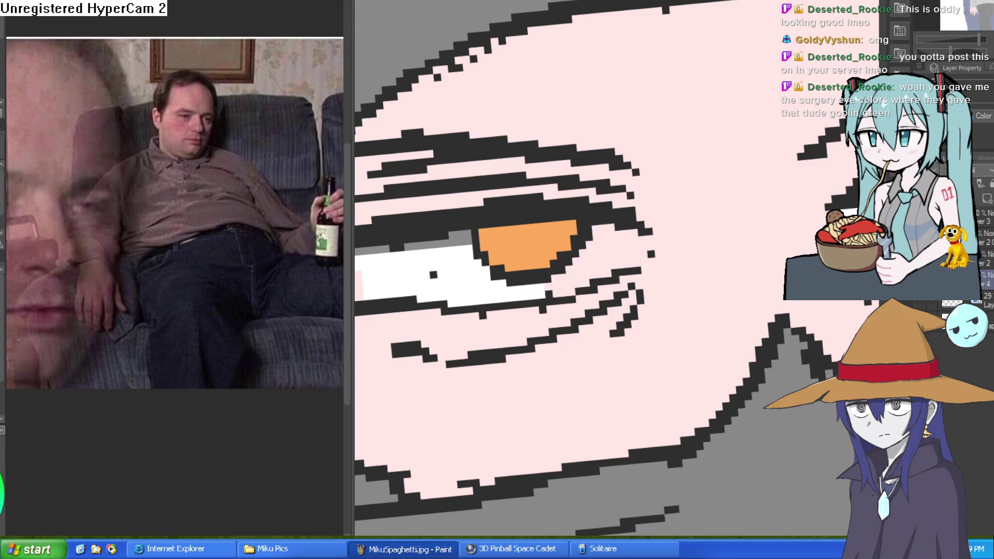
{"action": "key", "text": "ctrl+y"}
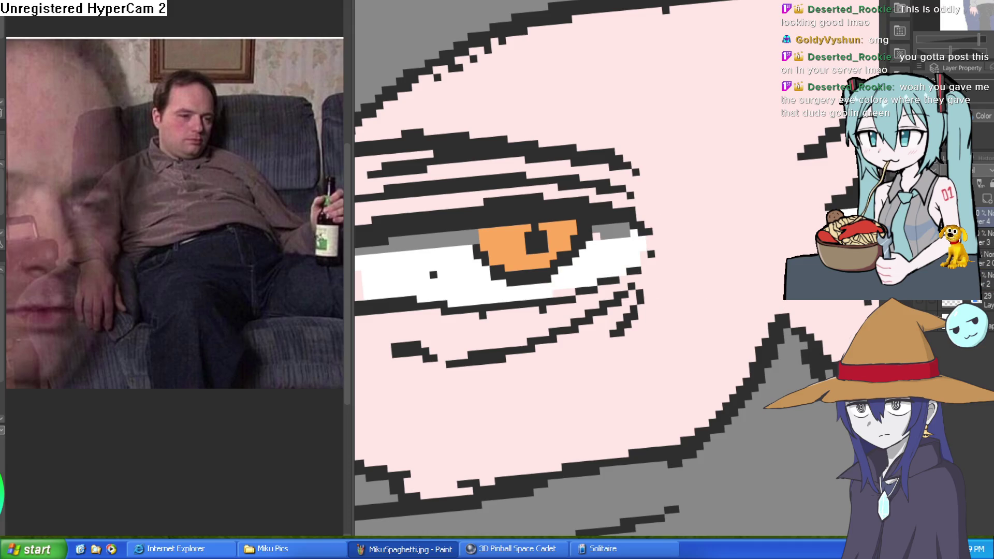
{"action": "key", "text": "ctrl+z"}
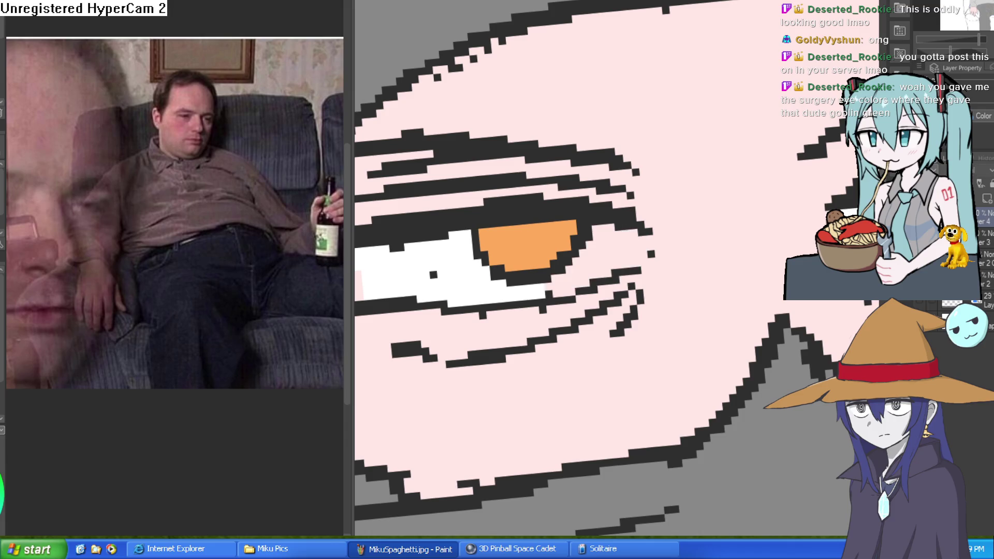
{"action": "mouse_move", "coordinate": [549, 284]}
{"action": "left_mouse_down"}
{"action": "mouse_move", "coordinate": [610, 279]}
{"action": "mouse_move", "coordinate": [648, 255]}
{"action": "mouse_move", "coordinate": [650, 237]}
{"action": "mouse_move", "coordinate": [588, 256]}
{"action": "mouse_move", "coordinate": [642, 212]}
{"action": "mouse_move", "coordinate": [644, 243]}
{"action": "mouse_move", "coordinate": [621, 259]}
{"action": "mouse_move", "coordinate": [626, 269]}
{"action": "left_mouse_up"}
{"action": "key", "text": "ctrl+z"}
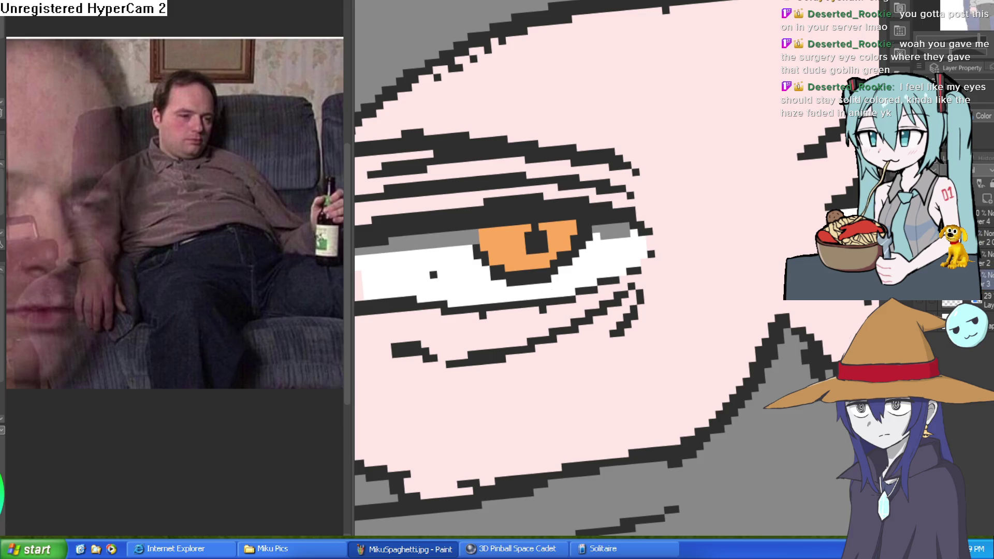
- Paint grey over the eye's upper-right corner and pink over stray corner pixels
{"action": "scroll", "coordinate": [763, 287], "scroll_direction": "down", "scroll_amount": 10}
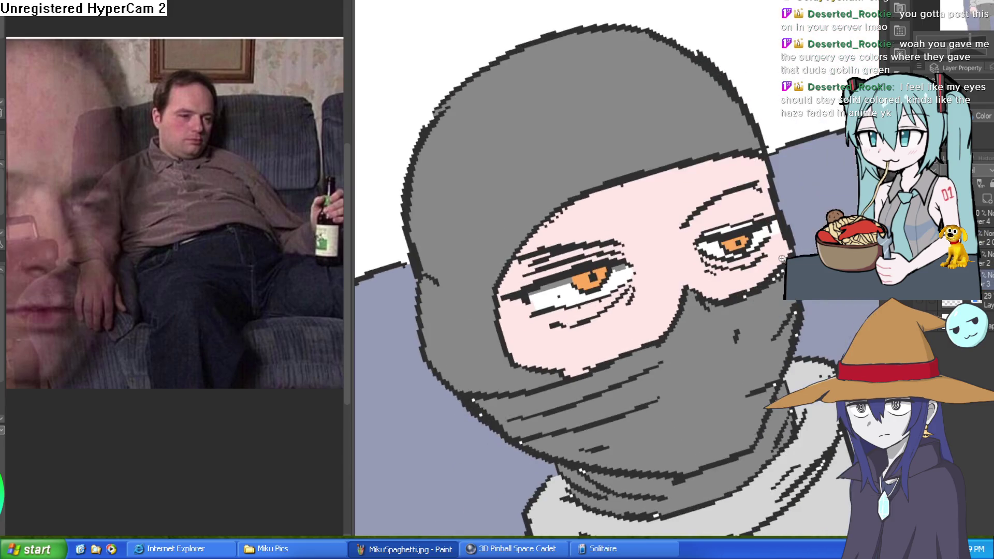
{"action": "scroll", "coordinate": [795, 331], "scroll_direction": "down", "scroll_amount": 2}
{"action": "scroll", "coordinate": [795, 331], "scroll_direction": "up", "scroll_amount": 6}
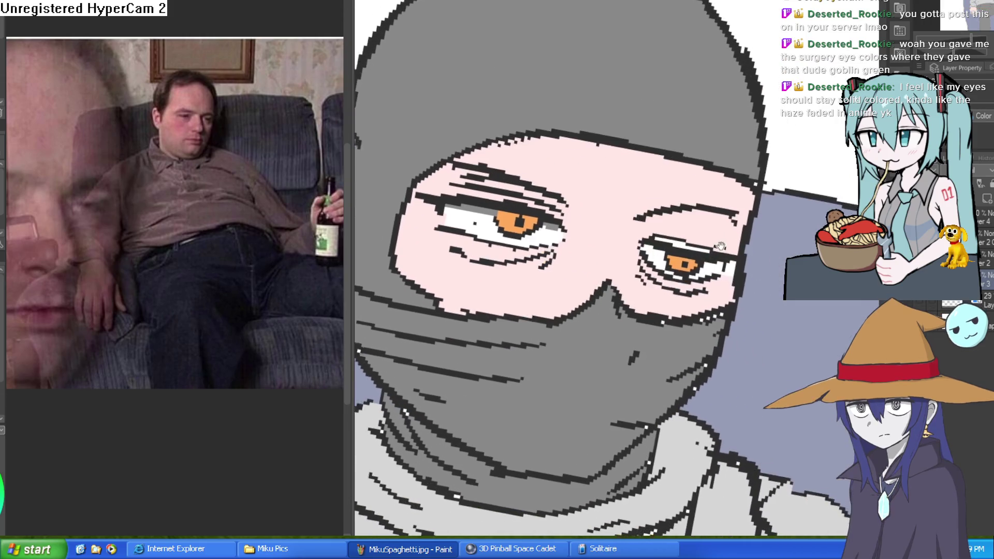
{"action": "scroll", "coordinate": [729, 211], "scroll_direction": "up", "scroll_amount": 2}
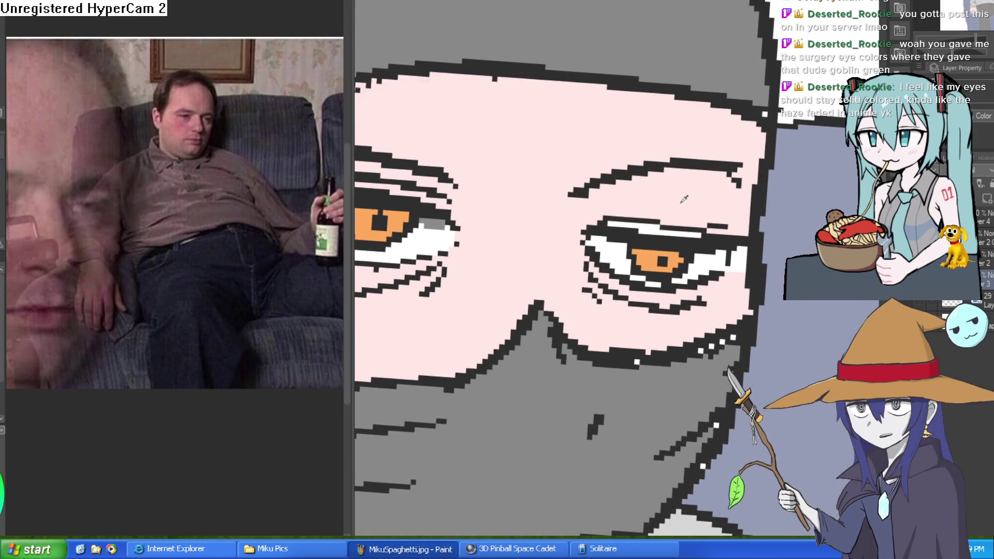
{"action": "scroll", "coordinate": [656, 226], "scroll_direction": "down", "scroll_amount": 6}
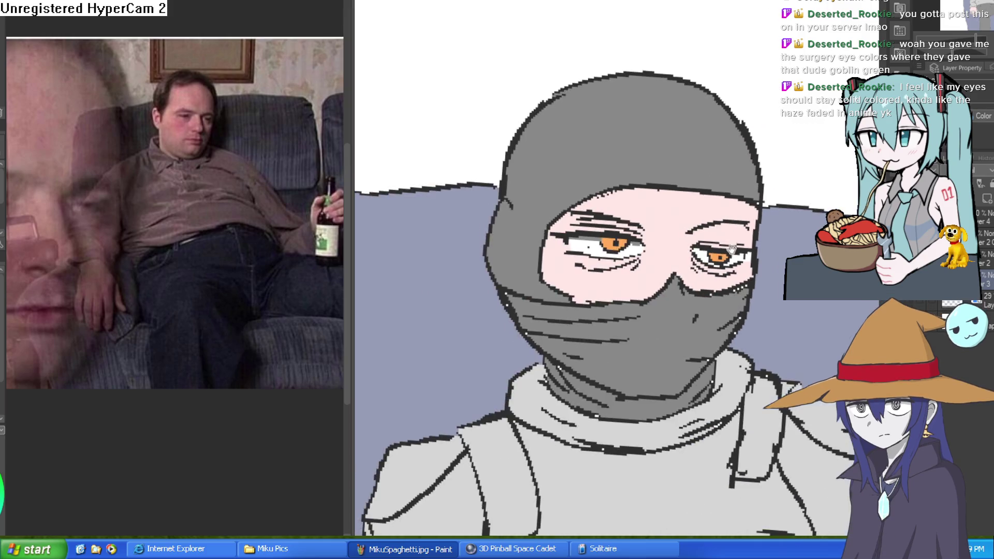
{"action": "key", "text": "minus"}
{"action": "key", "text": "minus"}
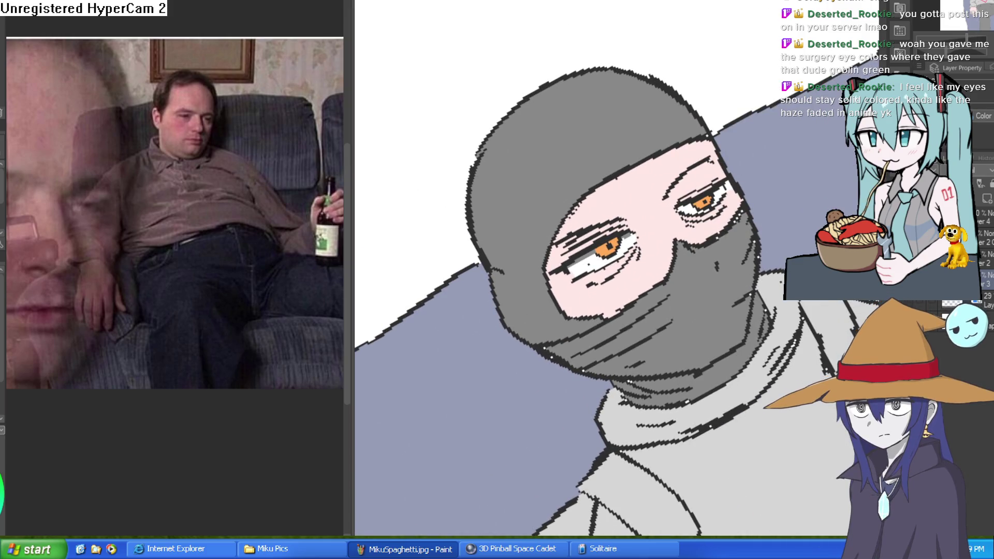
{"action": "scroll", "coordinate": [616, 257], "scroll_direction": "up", "scroll_amount": 3}
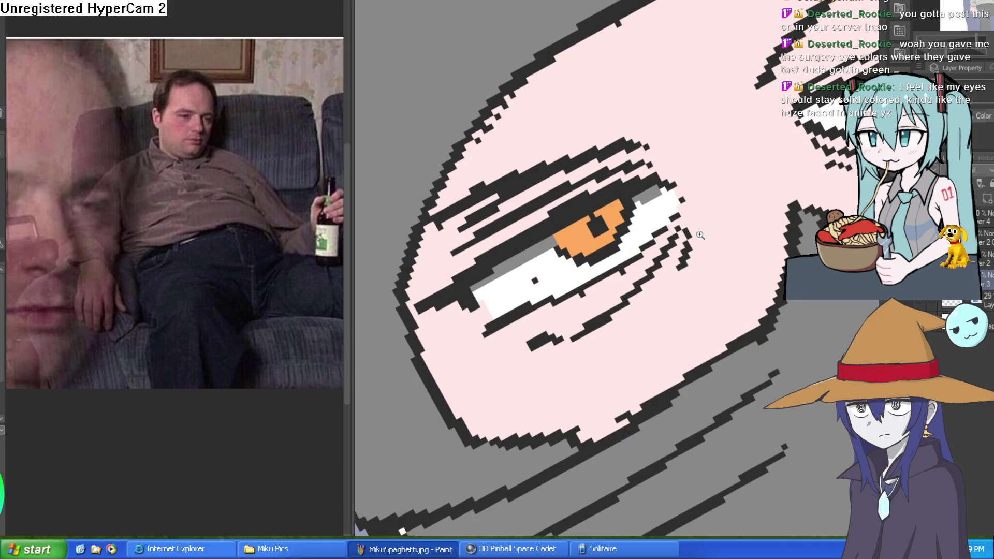
{"action": "scroll", "coordinate": [562, 220], "scroll_direction": "down", "scroll_amount": 2}
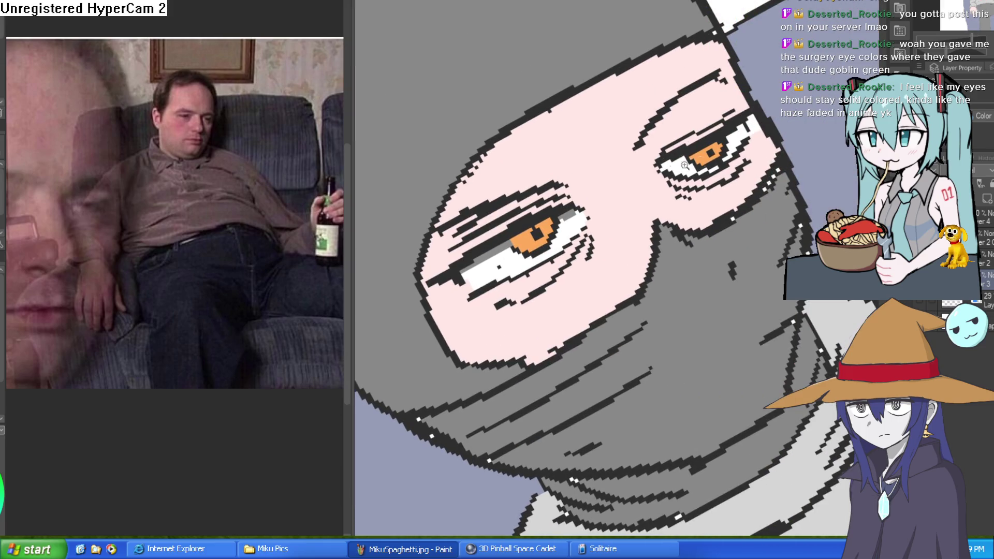
{"action": "scroll", "coordinate": [692, 163], "scroll_direction": "up", "scroll_amount": 3}
{"action": "scroll", "coordinate": [700, 188], "scroll_direction": "up", "scroll_amount": 2}
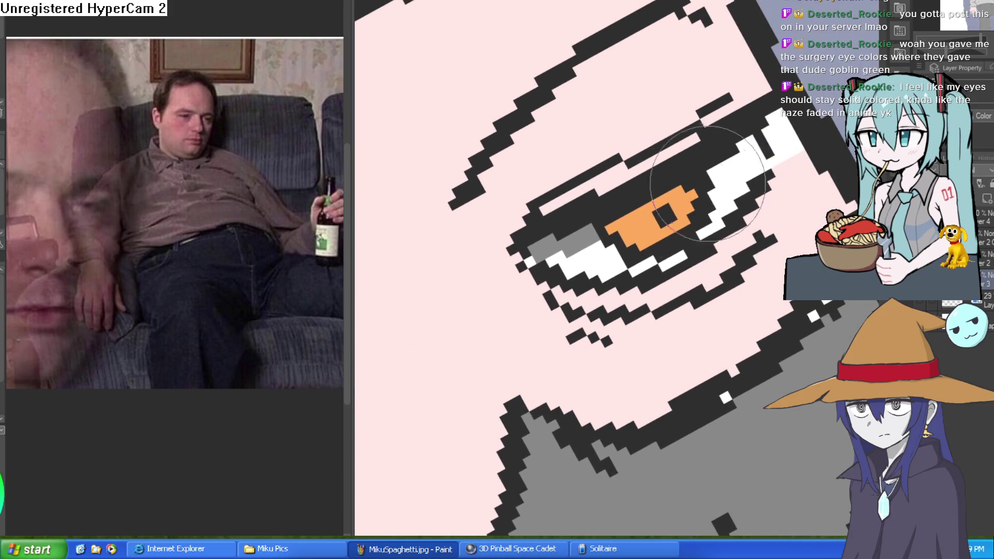
{"action": "left_click_drag", "start_coordinate": [717, 174], "coordinate": [734, 155]}
{"action": "mouse_move", "coordinate": [797, 164]}
{"action": "left_mouse_down"}
{"action": "mouse_move", "coordinate": [787, 200]}
{"action": "mouse_move", "coordinate": [766, 155]}
{"action": "mouse_move", "coordinate": [776, 166]}
{"action": "mouse_move", "coordinate": [777, 129]}
{"action": "left_mouse_up"}
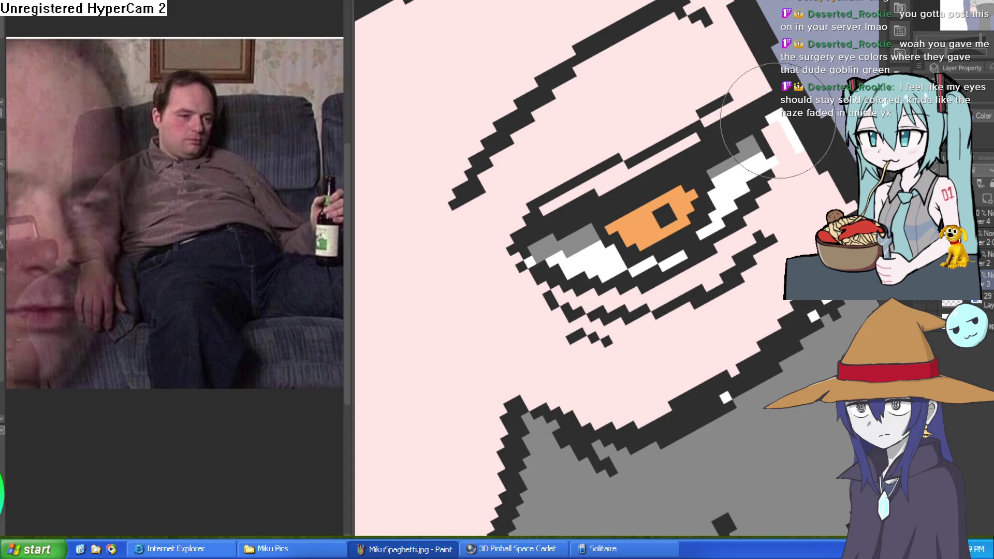
{"action": "scroll", "coordinate": [776, 134], "scroll_direction": "down", "scroll_amount": 5}
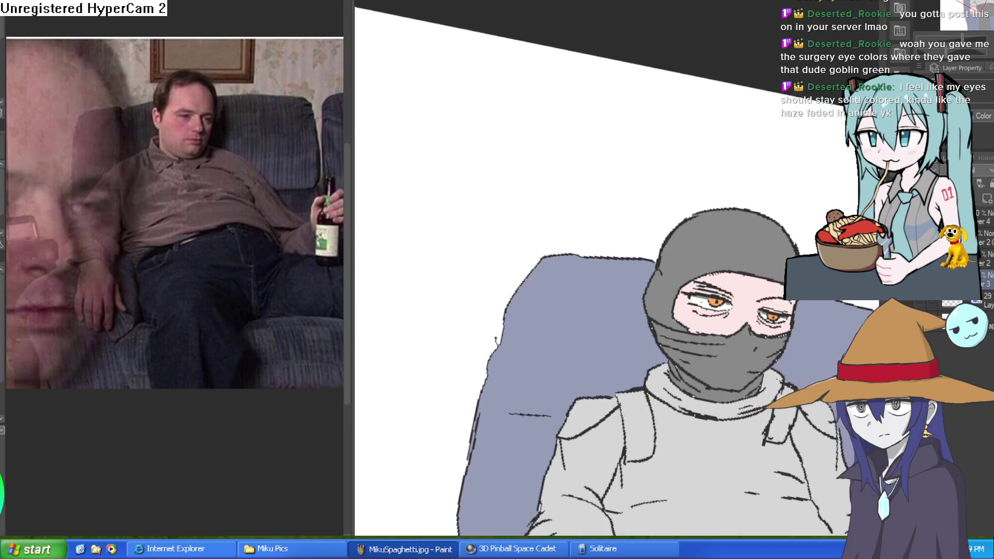
{"action": "scroll", "coordinate": [735, 237], "scroll_direction": "down", "scroll_amount": 4}
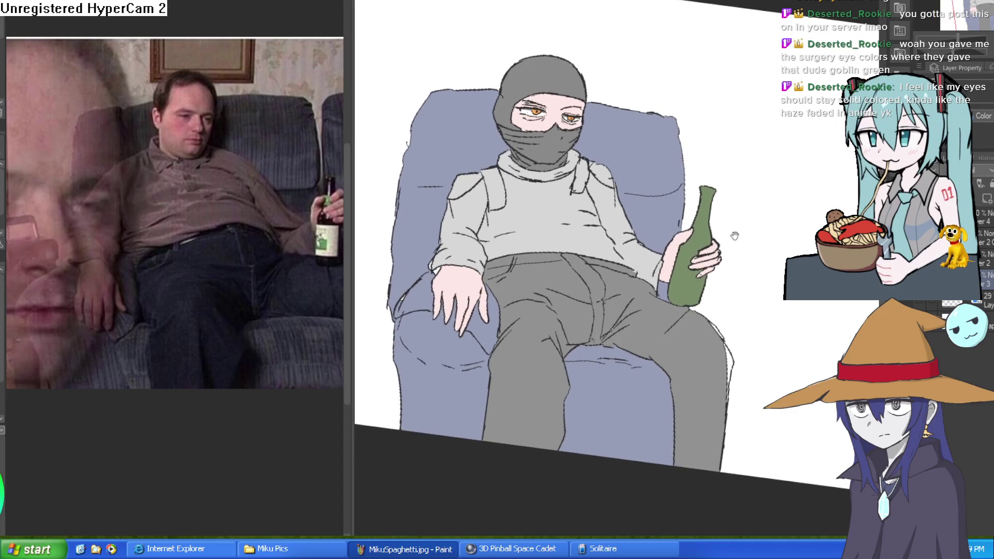
- Lengthen the bottle's light highlight and fill its lower body with lighter green
{"action": "scroll", "coordinate": [734, 237], "scroll_direction": "up", "scroll_amount": 4}
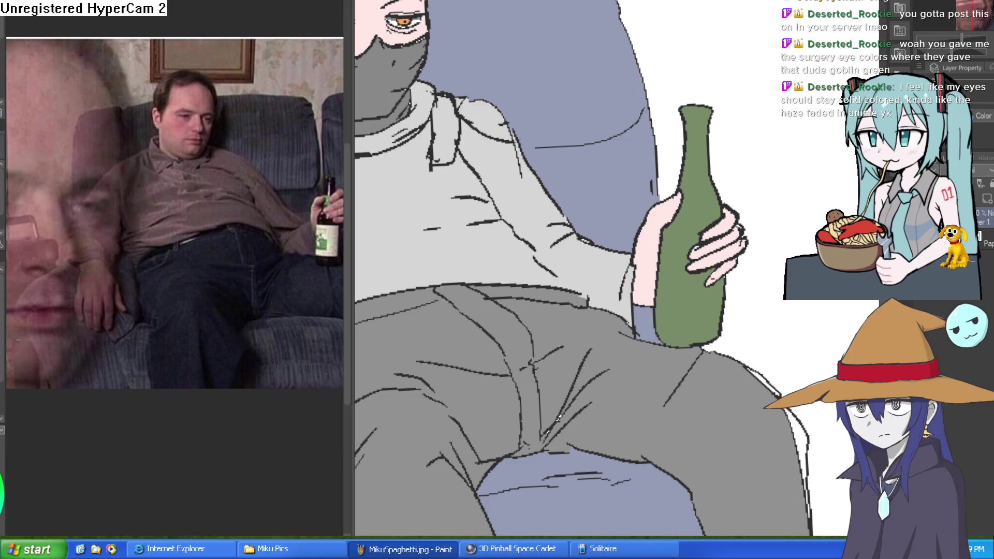
{"action": "left_click_drag", "start_coordinate": [700, 215], "coordinate": [717, 216]}
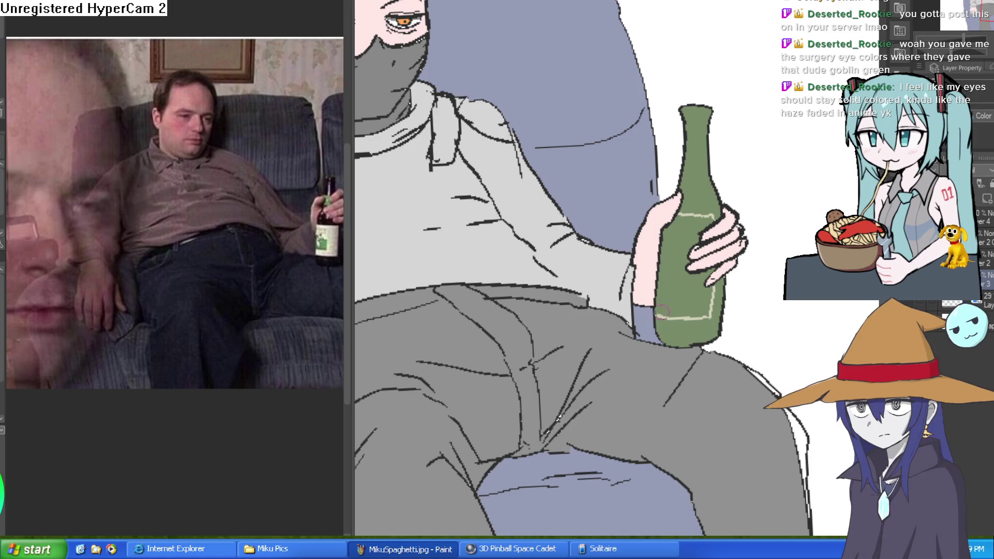
{"action": "left_click", "coordinate": [686, 285]}
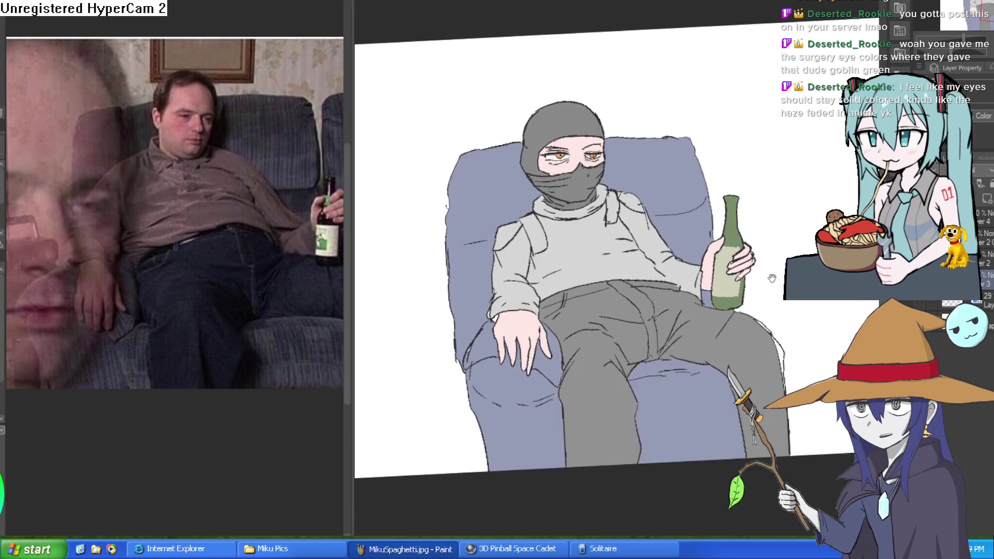
- Zoom in on the bottle neck and draw a dark rim line across it
{"action": "key", "text": "ctrl+0"}
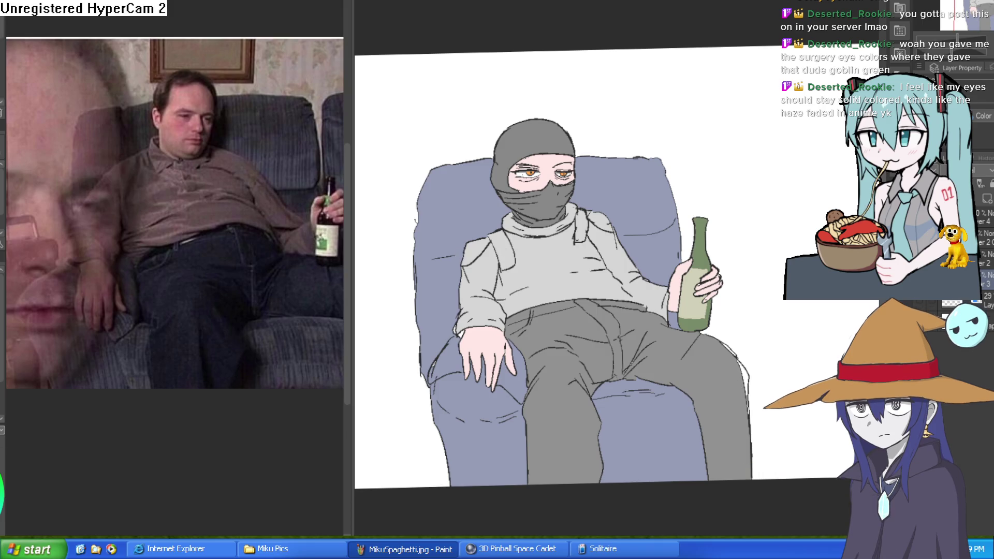
{"action": "left_click", "coordinate": [723, 215]}
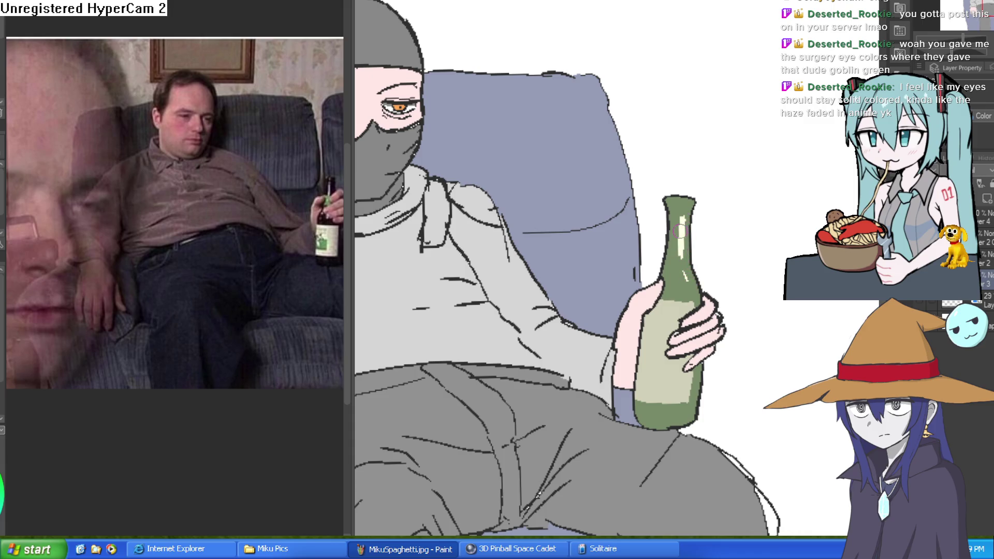
{"action": "left_click", "coordinate": [670, 199]}
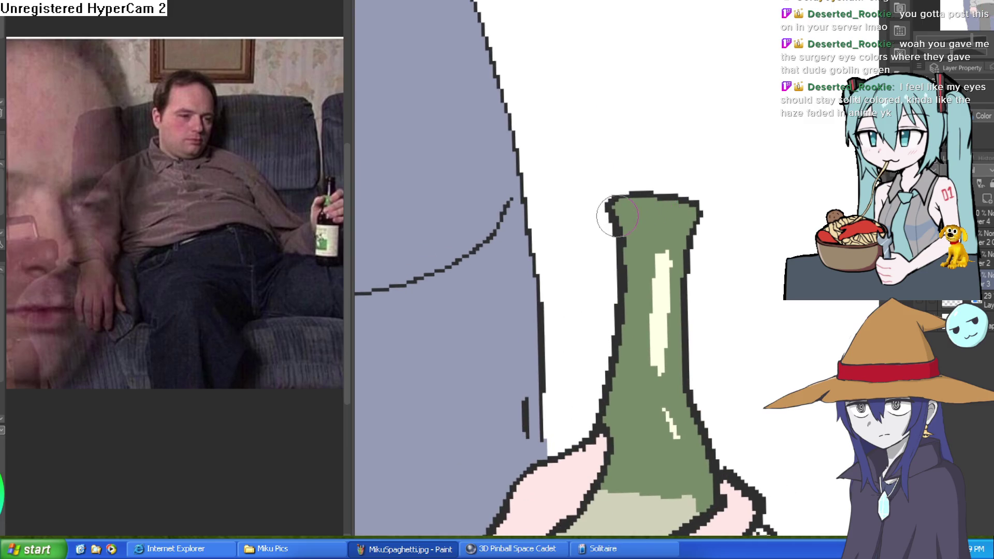
{"action": "left_click_drag", "start_coordinate": [617, 217], "coordinate": [682, 217]}
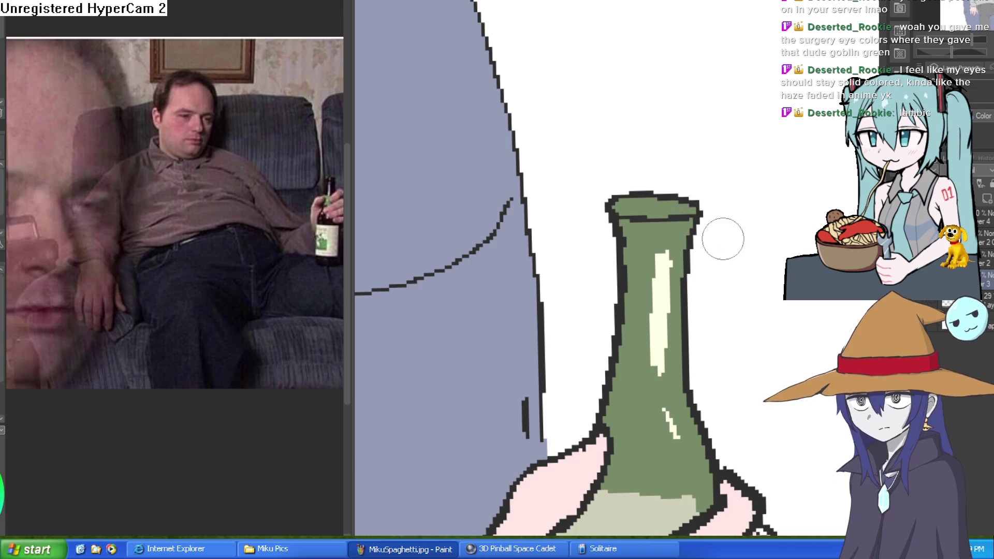
{"action": "scroll", "coordinate": [721, 237], "scroll_direction": "down", "scroll_amount": 2}
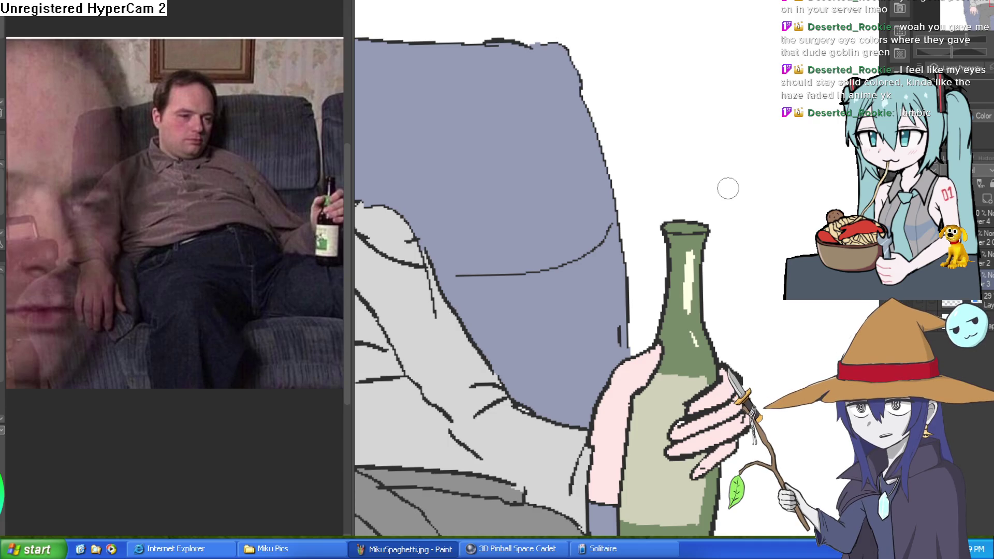
{"action": "scroll", "coordinate": [698, 199], "scroll_direction": "up", "scroll_amount": 5}
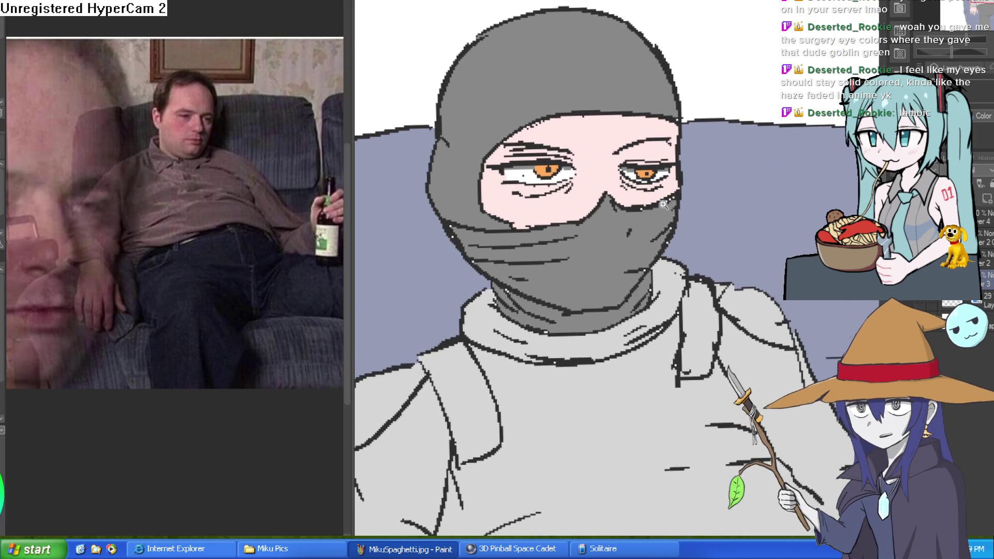
- Eyedrop a dark colour and bucket-fill both irises as a trial, recentring on the face
{"action": "left_click", "coordinate": [670, 210]}
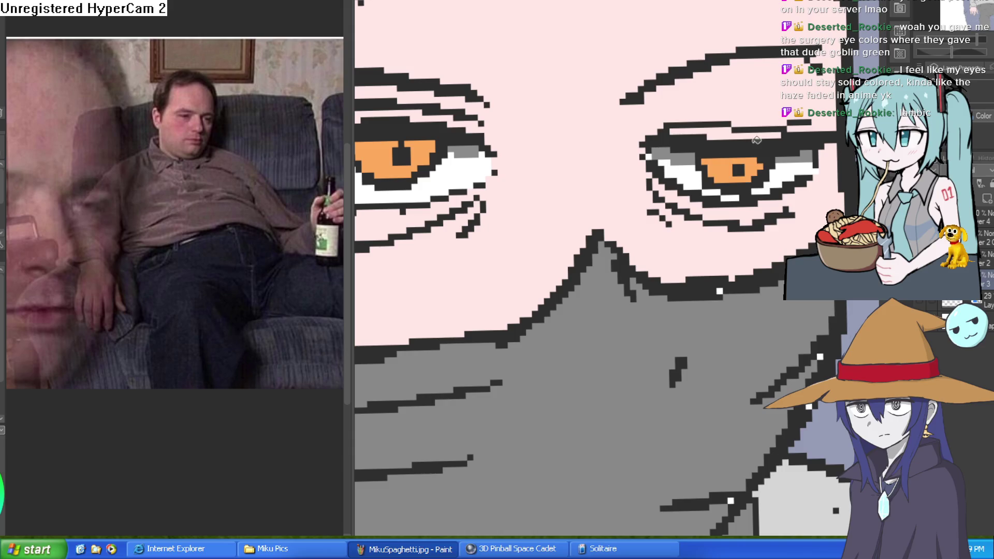
{"action": "left_click", "coordinate": [752, 150]}
{"action": "left_click", "coordinate": [726, 167]}
{"action": "left_click", "coordinate": [419, 155]}
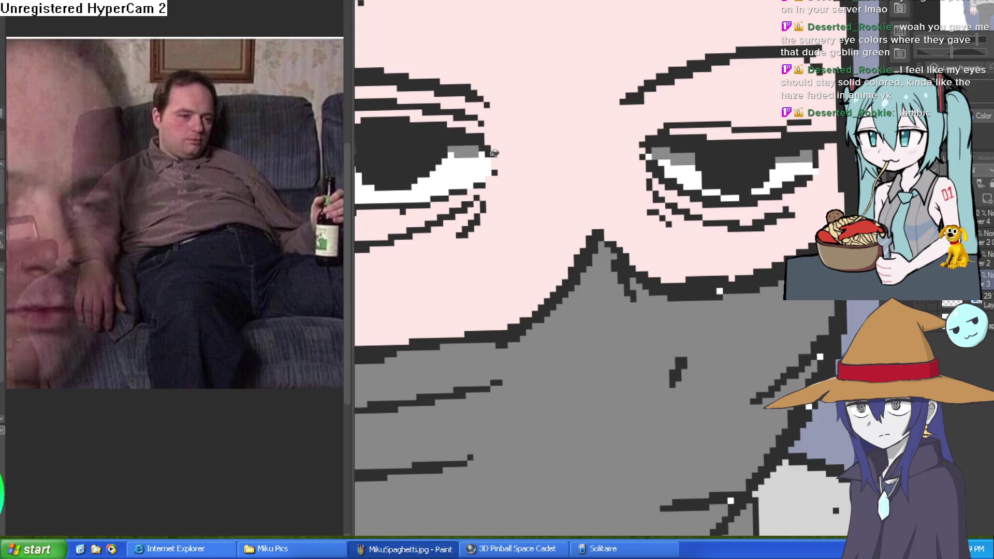
{"action": "scroll", "coordinate": [608, 213], "scroll_direction": "down", "scroll_amount": 3}
{"action": "scroll", "coordinate": [680, 224], "scroll_direction": "up", "scroll_amount": 1}
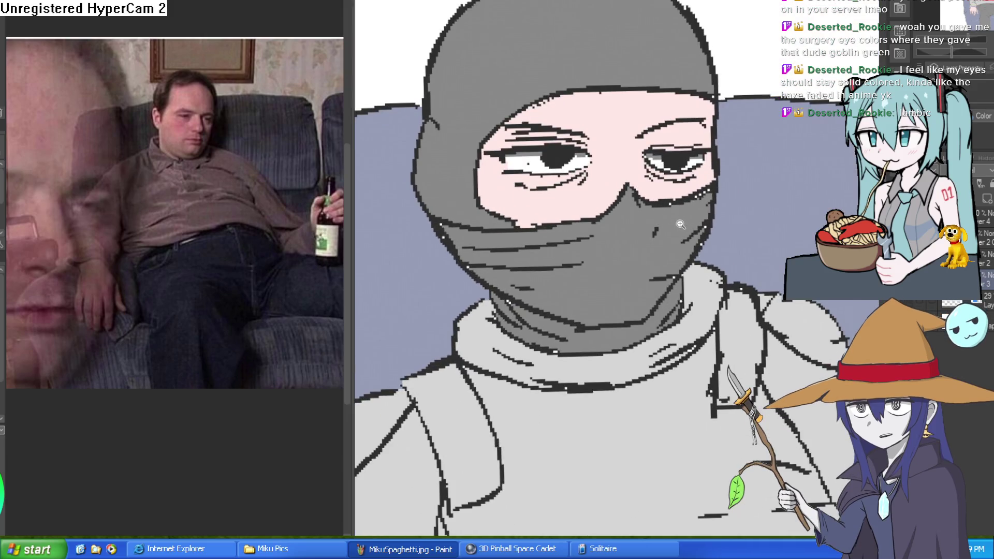
{"action": "left_click_drag", "start_coordinate": [659, 236], "coordinate": [682, 219]}
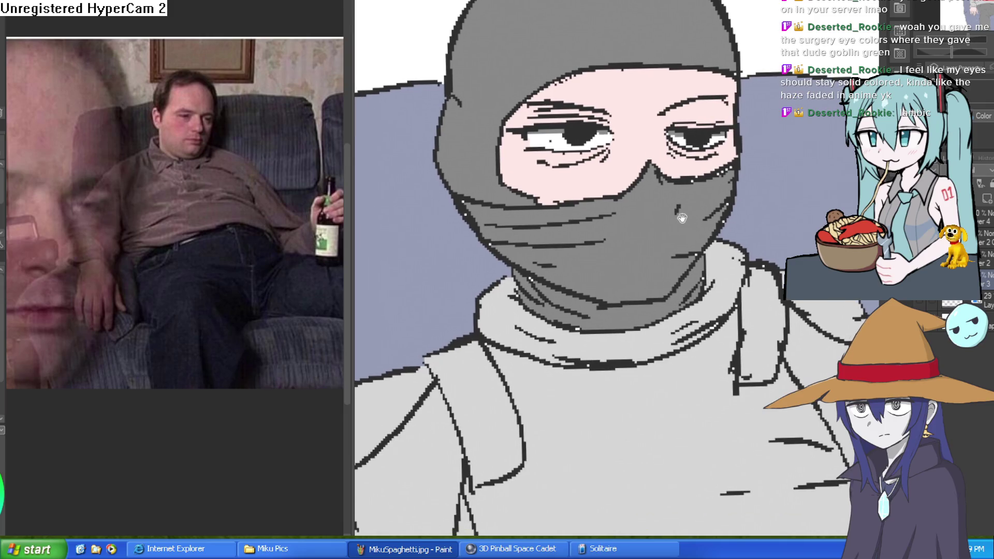
{"action": "scroll", "coordinate": [678, 222], "scroll_direction": "up", "scroll_amount": 2}
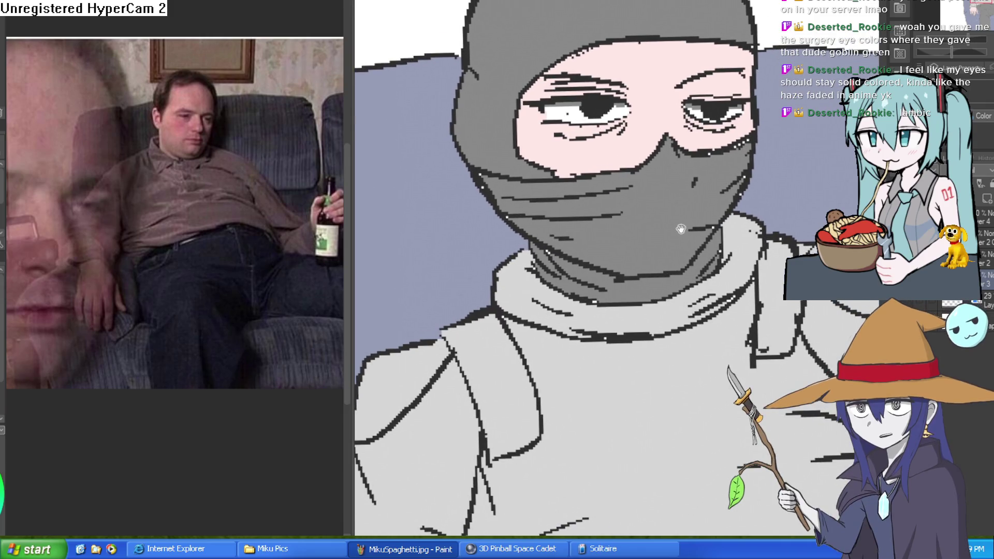
{"action": "scroll", "coordinate": [682, 226], "scroll_direction": "down", "scroll_amount": 4}
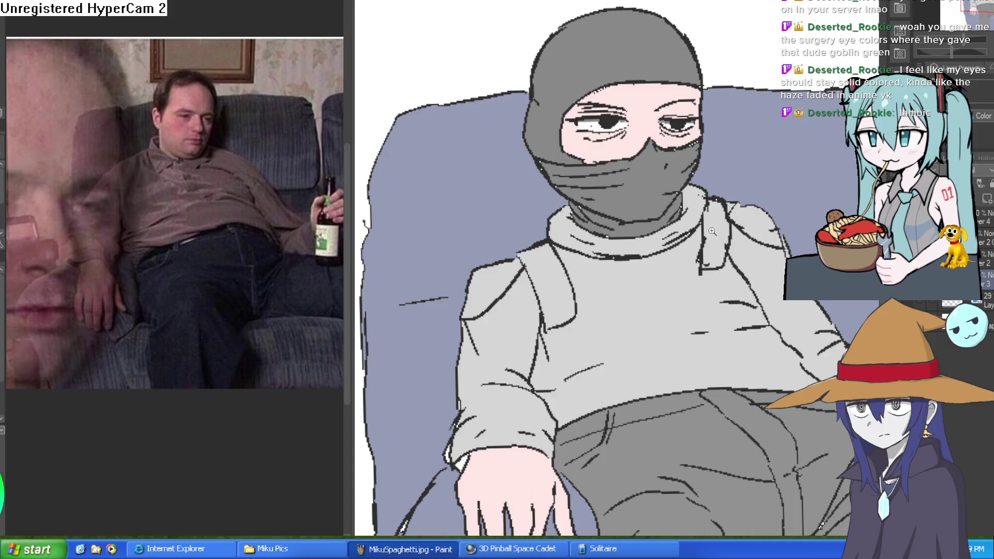
{"action": "left_click_drag", "start_coordinate": [704, 250], "coordinate": [694, 253]}
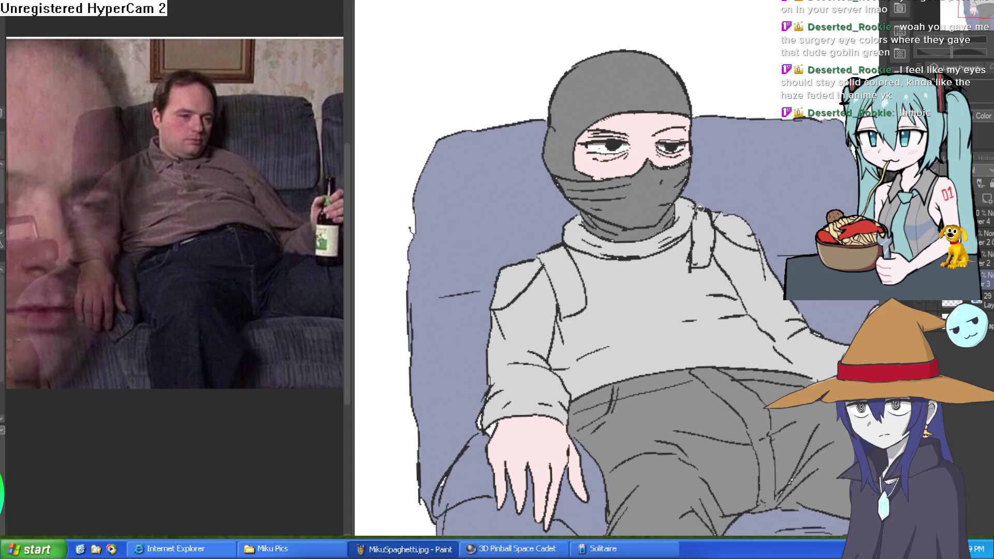
{"action": "scroll", "coordinate": [696, 211], "scroll_direction": "down", "scroll_amount": 3}
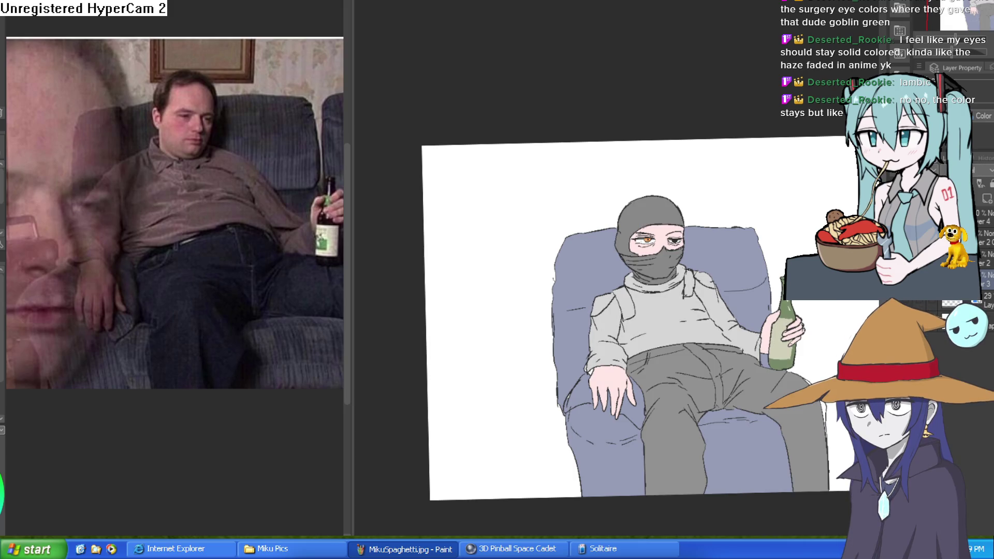
{"action": "scroll", "coordinate": [723, 246], "scroll_direction": "up", "scroll_amount": 6}
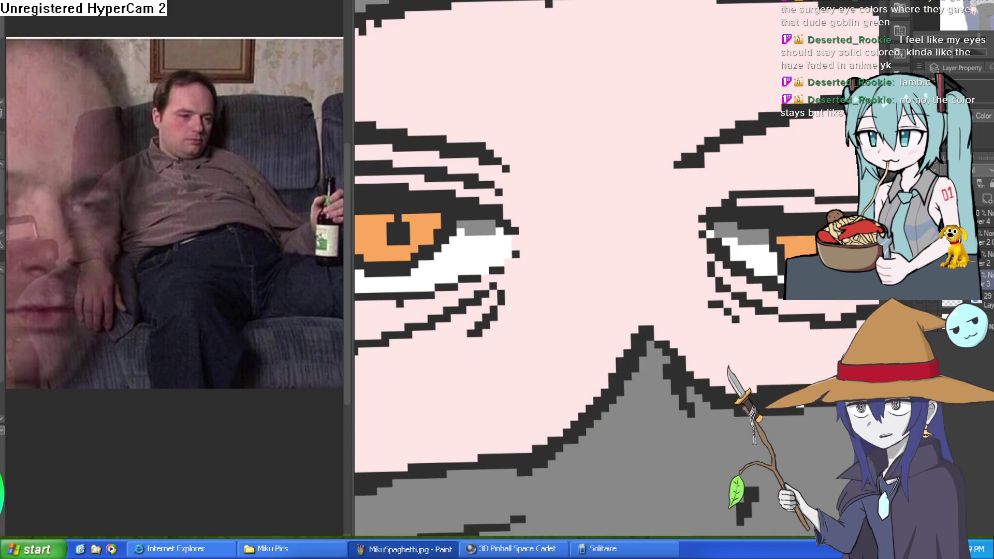
- Add a new empty Layer 5 at the top of the layer stack
{"action": "key", "text": "ctrl+shift+n"}
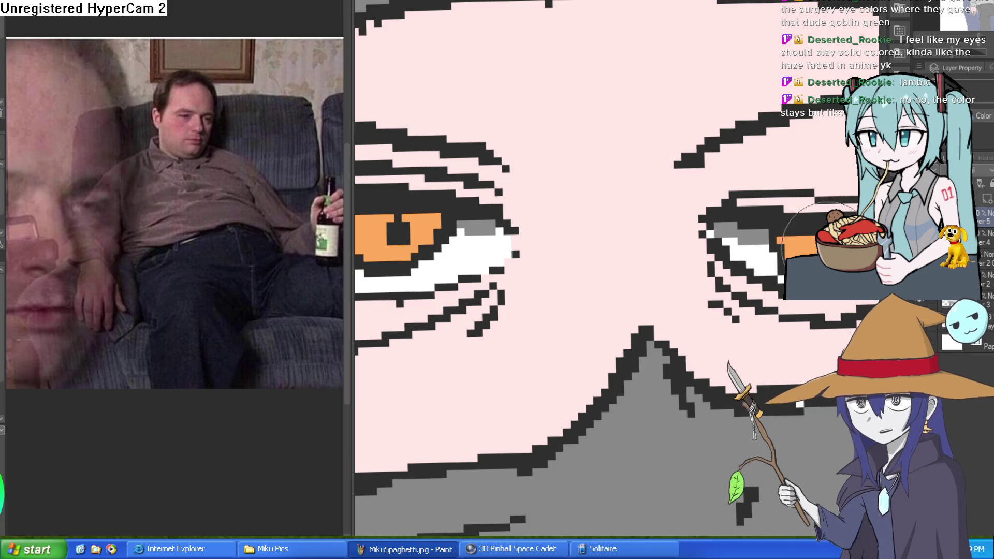
{"action": "scroll", "coordinate": [624, 223], "scroll_direction": "down", "scroll_amount": 6}
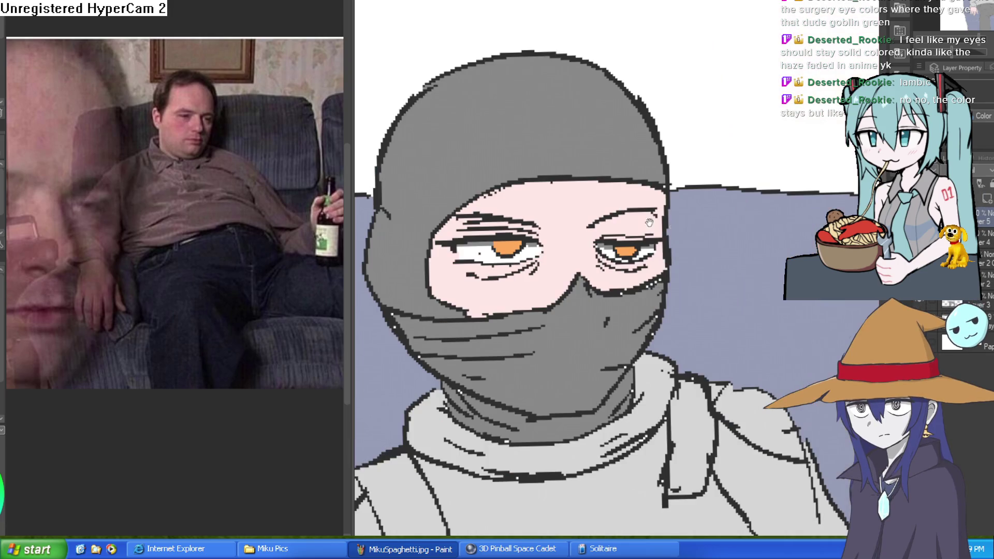
{"action": "scroll", "coordinate": [689, 265], "scroll_direction": "down", "scroll_amount": 5}
{"action": "mouse_move", "coordinate": [688, 265]}
{"action": "left_mouse_down"}
{"action": "mouse_move", "coordinate": [718, 223]}
{"action": "mouse_move", "coordinate": [747, 220]}
{"action": "left_mouse_up"}
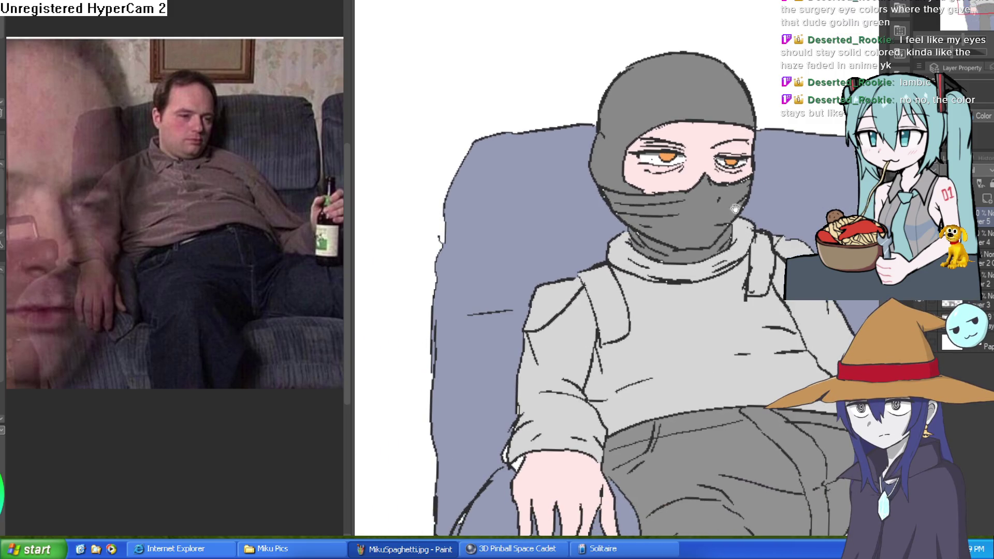
{"action": "scroll", "coordinate": [740, 213], "scroll_direction": "up", "scroll_amount": 6}
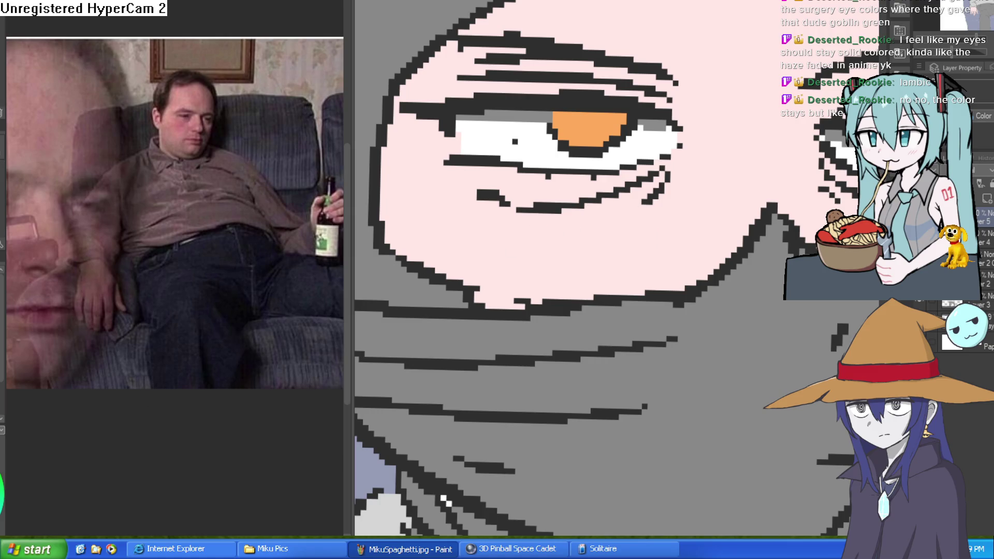
- Inside a magic-wand selection of the pink skin, brush pink along both lower lash lines, then deselect
{"action": "left_click_drag", "start_coordinate": [673, 170], "coordinate": [665, 156]}
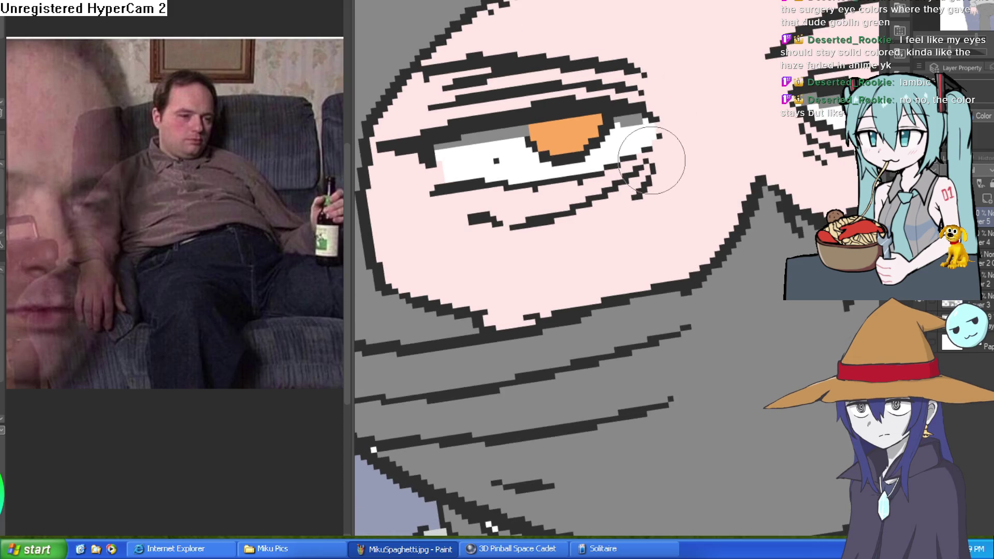
{"action": "left_click", "coordinate": [394, 187]}
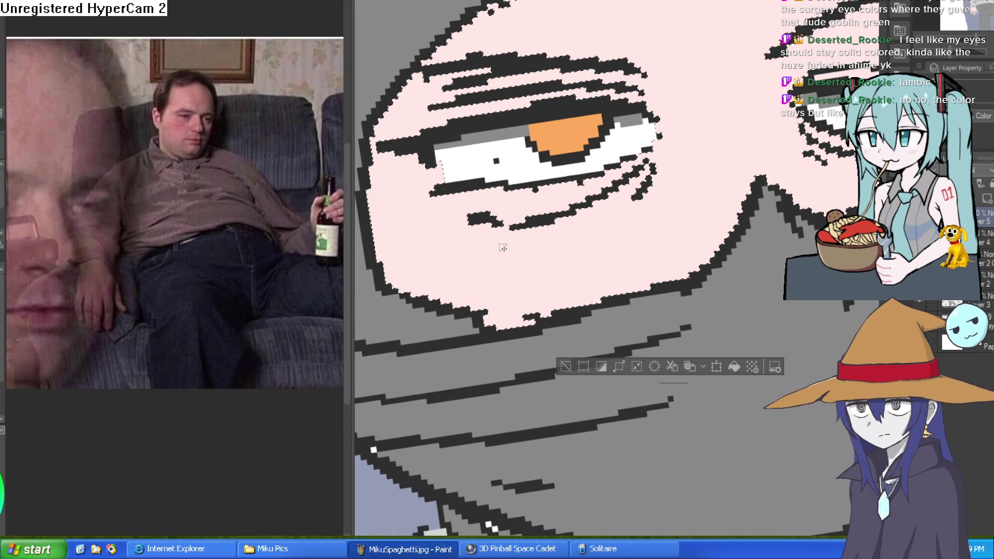
{"action": "left_click_drag", "start_coordinate": [653, 161], "coordinate": [466, 199]}
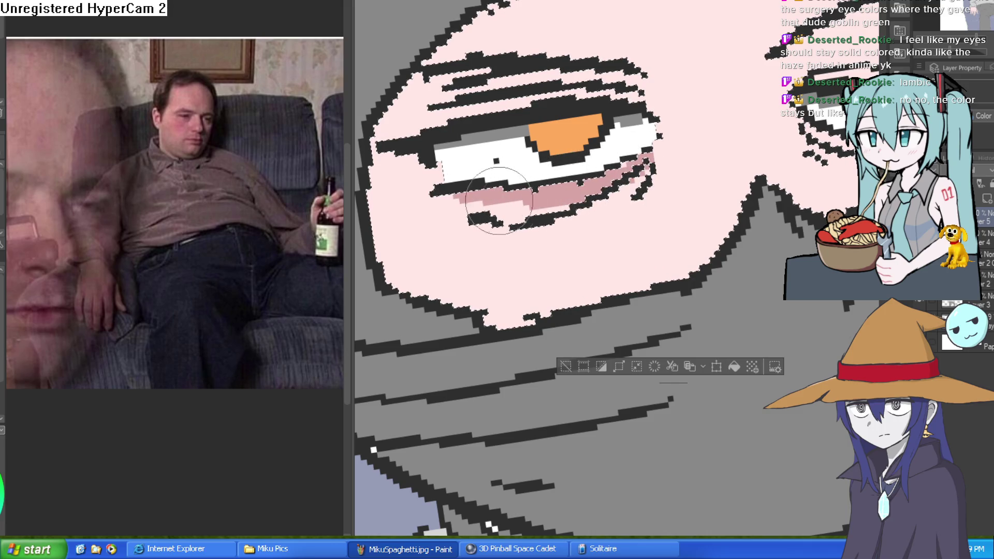
{"action": "left_click_drag", "start_coordinate": [735, 208], "coordinate": [582, 237]}
{"action": "mouse_move", "coordinate": [588, 161]}
{"action": "left_mouse_down"}
{"action": "mouse_move", "coordinate": [684, 179]}
{"action": "mouse_move", "coordinate": [724, 166]}
{"action": "mouse_move", "coordinate": [598, 185]}
{"action": "left_mouse_up"}
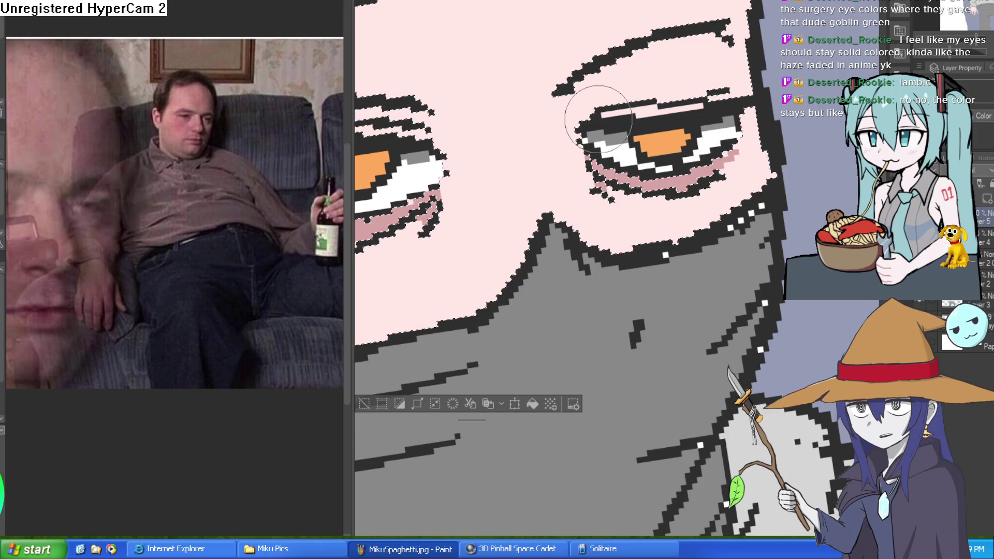
{"action": "scroll", "coordinate": [674, 114], "scroll_direction": "down", "scroll_amount": 5}
{"action": "left_click_drag", "start_coordinate": [674, 114], "coordinate": [759, 123]}
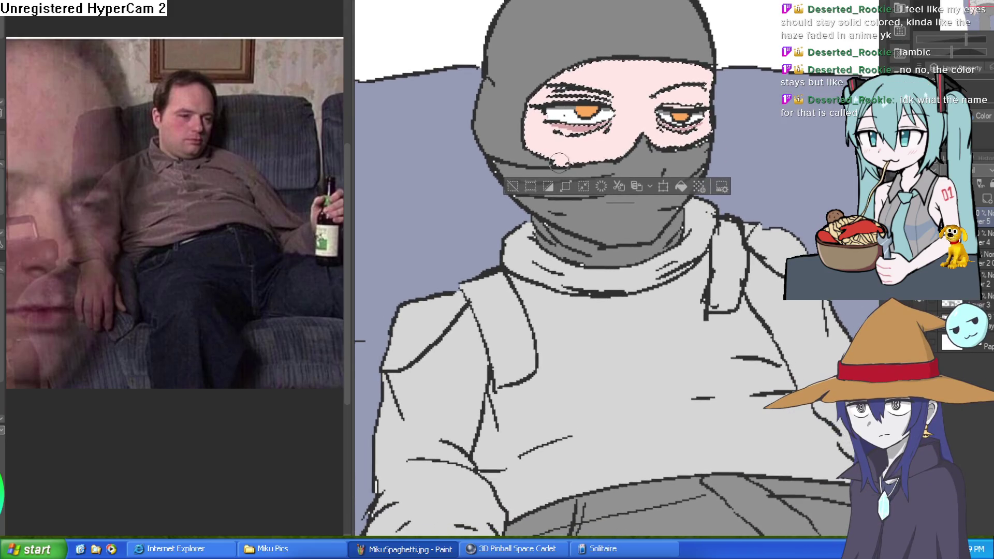
{"action": "left_click", "coordinate": [512, 186]}
{"action": "scroll", "coordinate": [705, 192], "scroll_direction": "down", "scroll_amount": 5}
{"action": "mouse_move", "coordinate": [705, 193]}
{"action": "left_mouse_down"}
{"action": "mouse_move", "coordinate": [696, 166]}
{"action": "mouse_move", "coordinate": [712, 73]}
{"action": "left_mouse_up"}
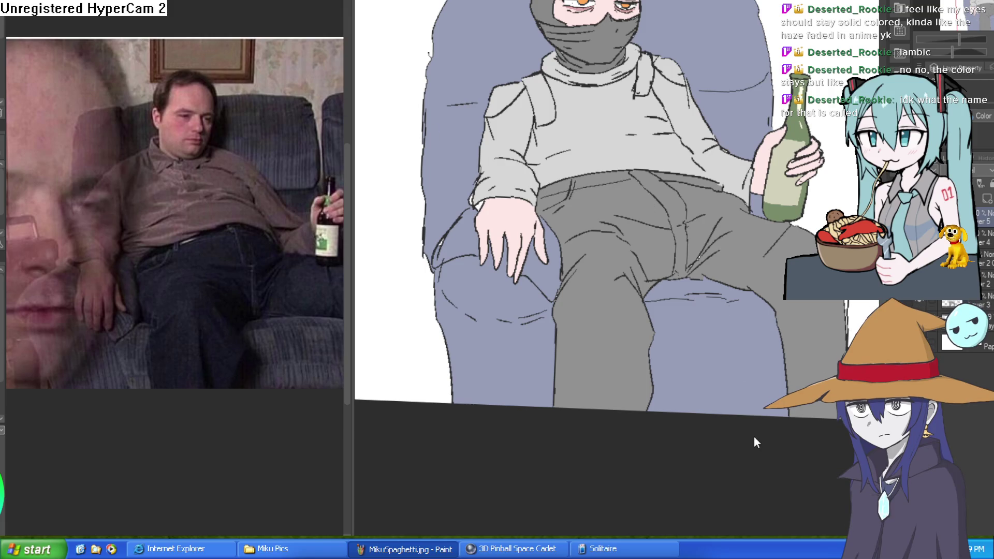
- Delete the empty Layer 5 and merge the drawing layers together
{"action": "key", "text": "ctrl+e"}
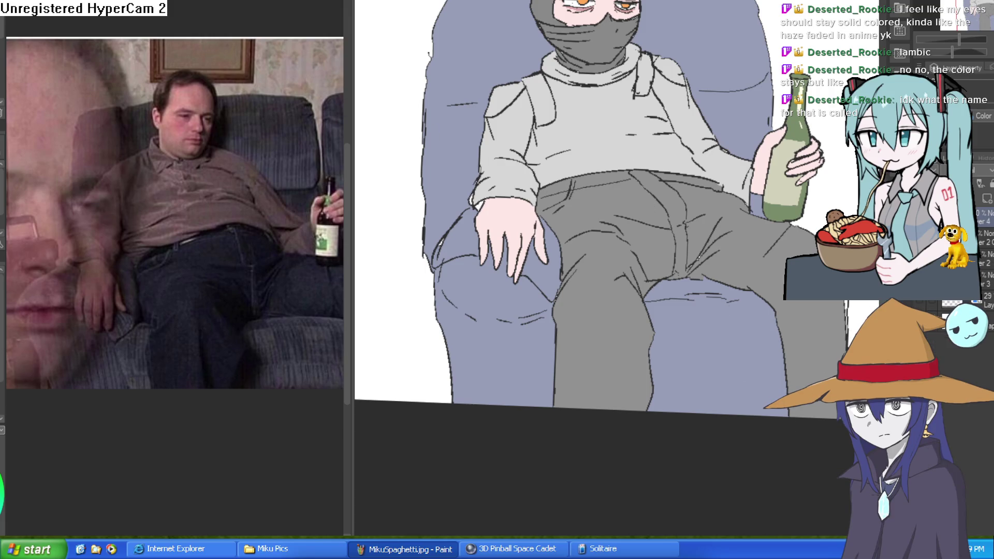
{"action": "key", "text": "ctrl+e"}
{"action": "key", "text": "ctrl+e"}
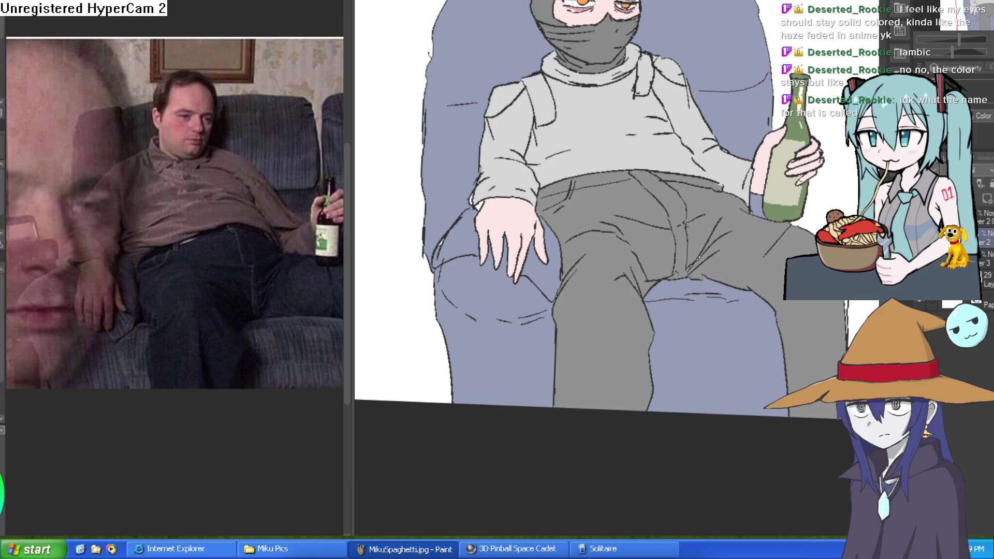
{"action": "key", "text": "ctrl+minus"}
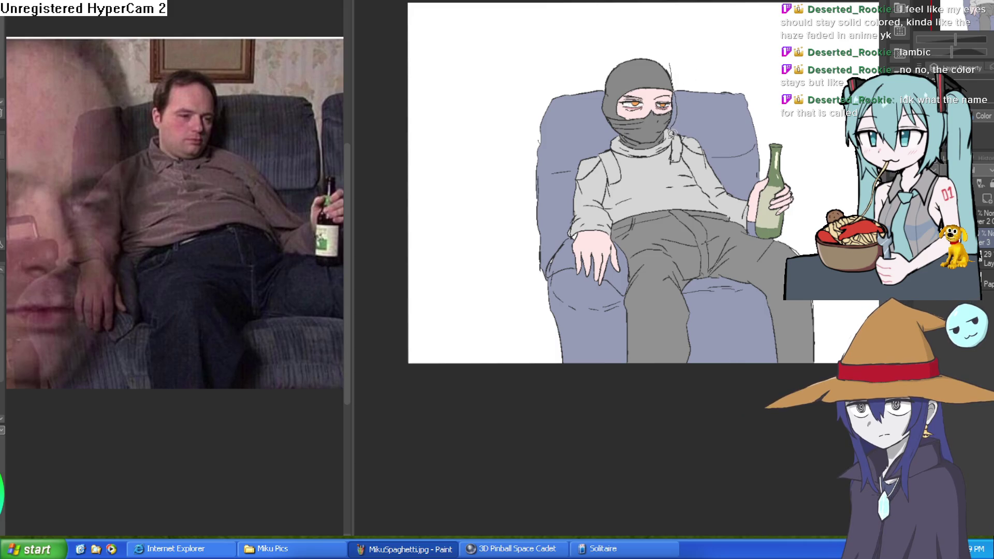
- Lasso the masked head, copy-paste it onto a new layer, and move it upper-left
{"action": "mouse_move", "coordinate": [664, 139]}
{"action": "left_mouse_down"}
{"action": "mouse_move", "coordinate": [631, 150]}
{"action": "mouse_move", "coordinate": [603, 115]}
{"action": "mouse_move", "coordinate": [618, 47]}
{"action": "mouse_move", "coordinate": [672, 119]}
{"action": "left_mouse_up"}
{"action": "key", "text": "ctrl+c"}
{"action": "key", "text": "ctrl+v"}
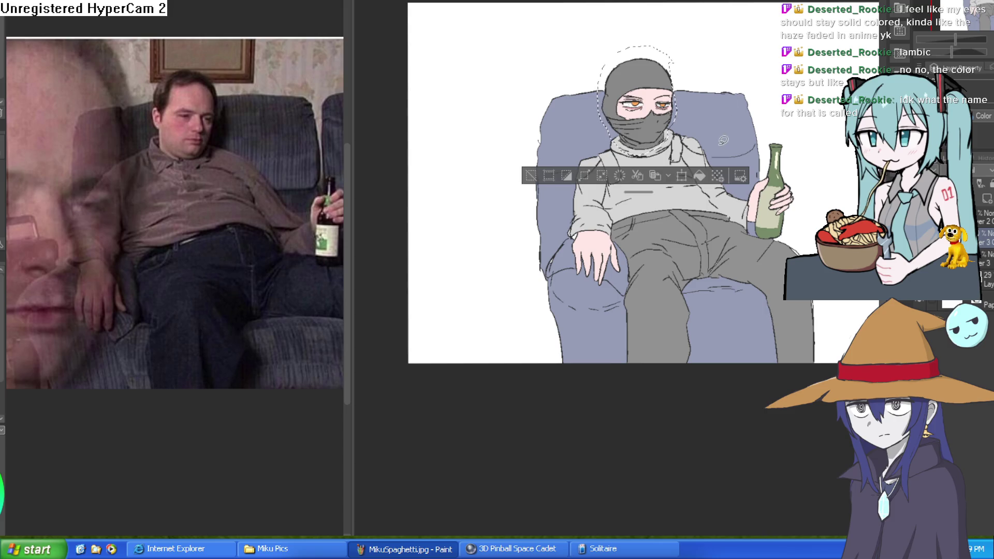
{"action": "key", "text": "ctrl+t"}
{"action": "mouse_move", "coordinate": [645, 133]}
{"action": "left_mouse_down"}
{"action": "mouse_move", "coordinate": [505, 149]}
{"action": "mouse_move", "coordinate": [446, 90]}
{"action": "mouse_move", "coordinate": [658, 389]}
{"action": "left_mouse_up"}
- Enlarge the pasted head, place it at the upper left, confirm, and deselect
{"action": "left_click_drag", "start_coordinate": [595, 319], "coordinate": [559, 286]}
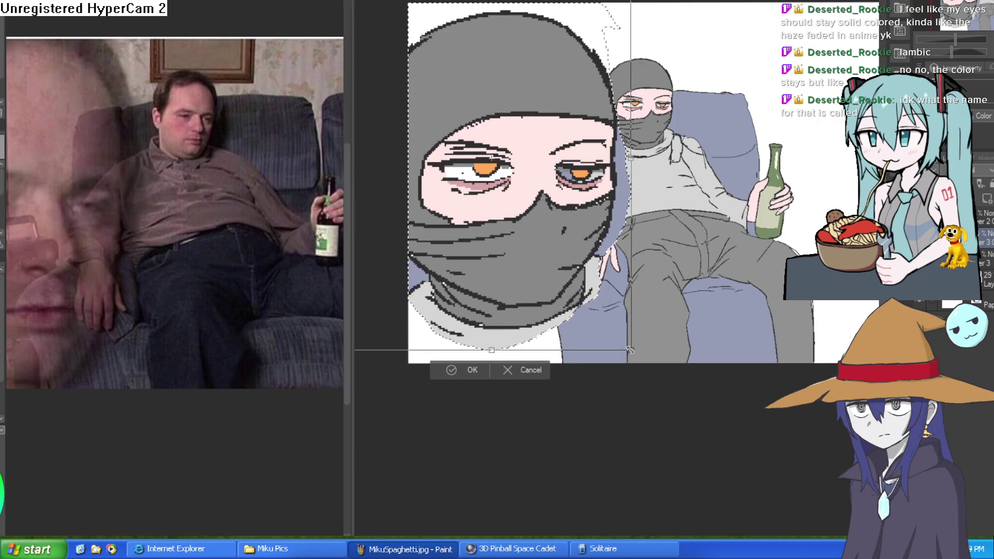
{"action": "left_click_drag", "start_coordinate": [630, 354], "coordinate": [645, 370]}
{"action": "mouse_move", "coordinate": [589, 314]}
{"action": "left_mouse_down"}
{"action": "mouse_move", "coordinate": [574, 291]}
{"action": "mouse_move", "coordinate": [556, 312]}
{"action": "left_mouse_up"}
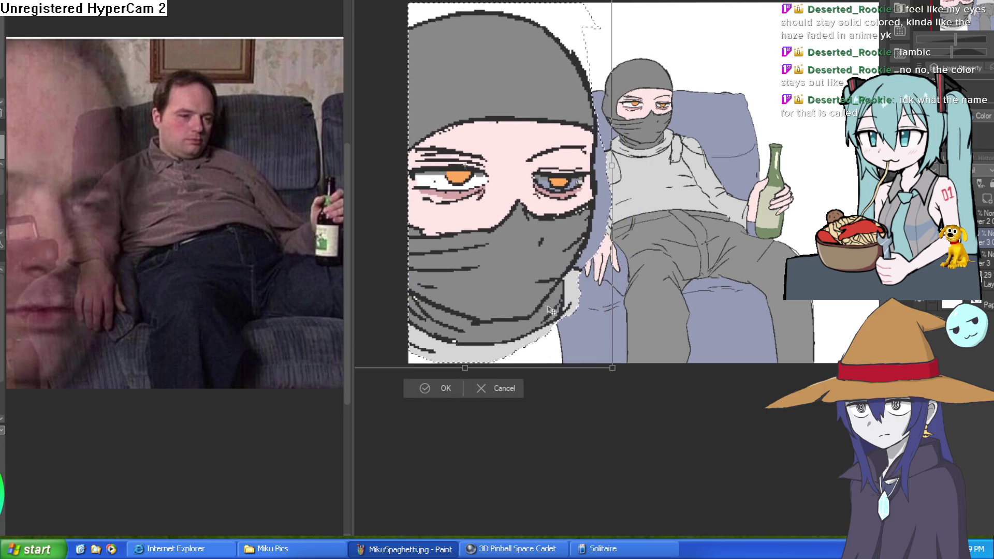
{"action": "left_click", "coordinate": [448, 389]}
{"action": "scroll", "coordinate": [435, 409], "scroll_direction": "up", "scroll_amount": 2}
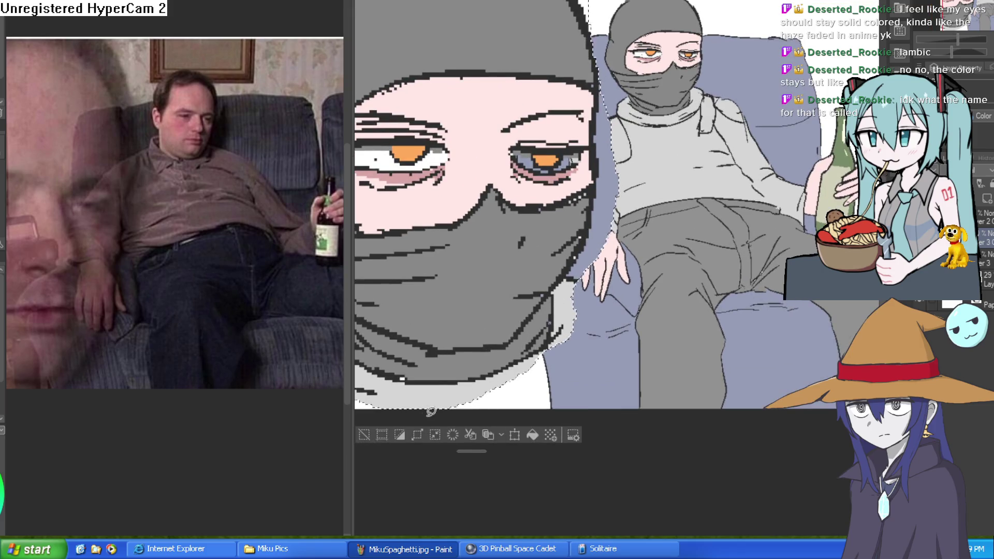
{"action": "scroll", "coordinate": [429, 375], "scroll_direction": "down", "scroll_amount": 1}
{"action": "left_click", "coordinate": [363, 398]}
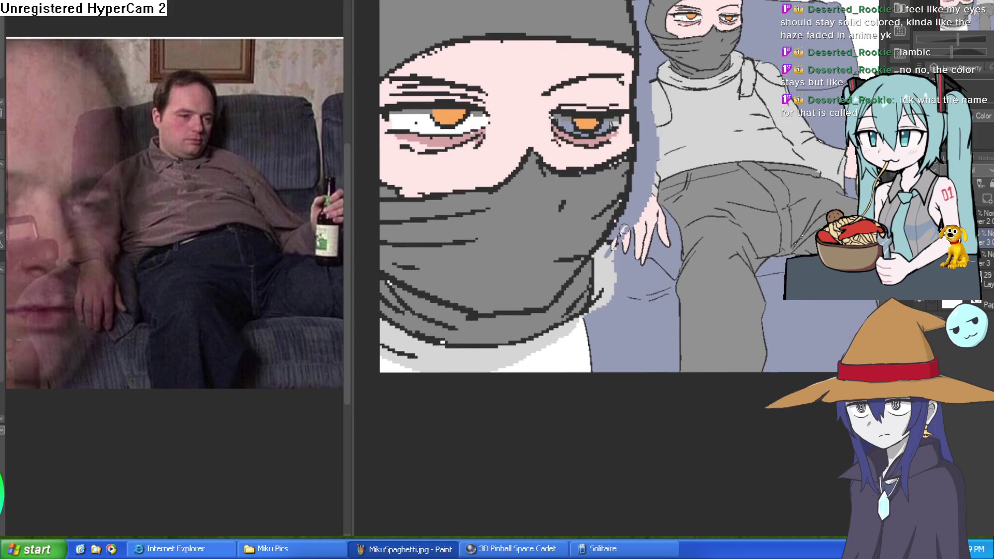
- Cover the stray light-grey patch with blue-grey
{"action": "mouse_move", "coordinate": [619, 243]}
{"action": "left_mouse_down"}
{"action": "mouse_move", "coordinate": [590, 233]}
{"action": "mouse_move", "coordinate": [604, 300]}
{"action": "mouse_move", "coordinate": [629, 217]}
{"action": "mouse_move", "coordinate": [646, 61]}
{"action": "mouse_move", "coordinate": [642, 217]}
{"action": "mouse_move", "coordinate": [604, 306]}
{"action": "left_mouse_up"}
{"action": "scroll", "coordinate": [596, 306], "scroll_direction": "down", "scroll_amount": 1}
{"action": "scroll", "coordinate": [595, 307], "scroll_direction": "up", "scroll_amount": 3}
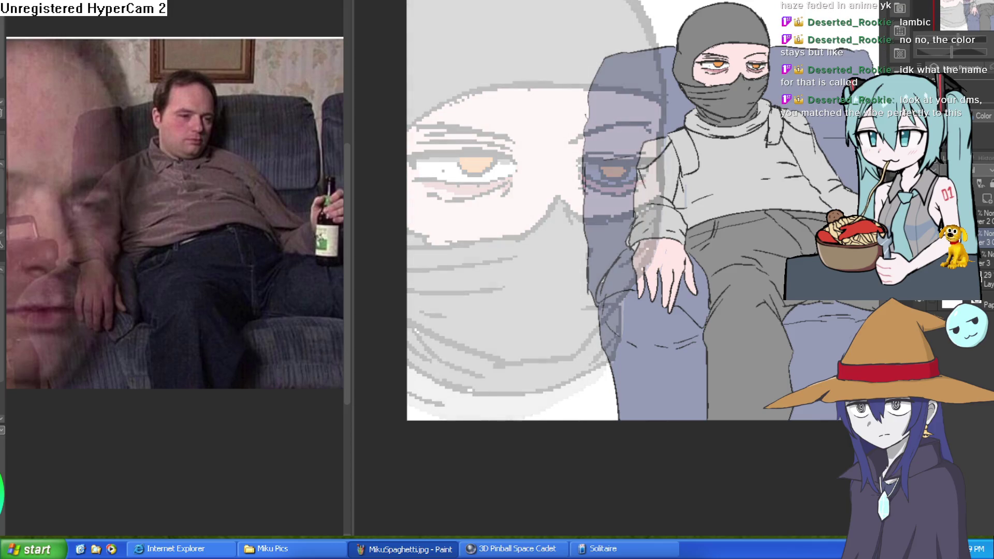
- Narrow the reference photo panel and fit the whole canvas into the window
{"action": "scroll", "coordinate": [463, 202], "scroll_direction": "down", "scroll_amount": 3}
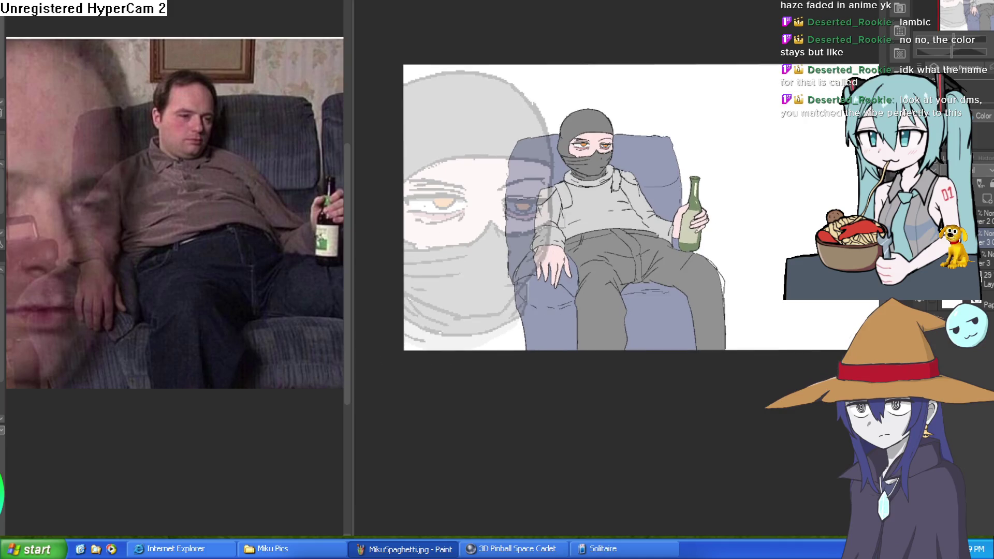
{"action": "scroll", "coordinate": [756, 269], "scroll_direction": "down", "scroll_amount": 1}
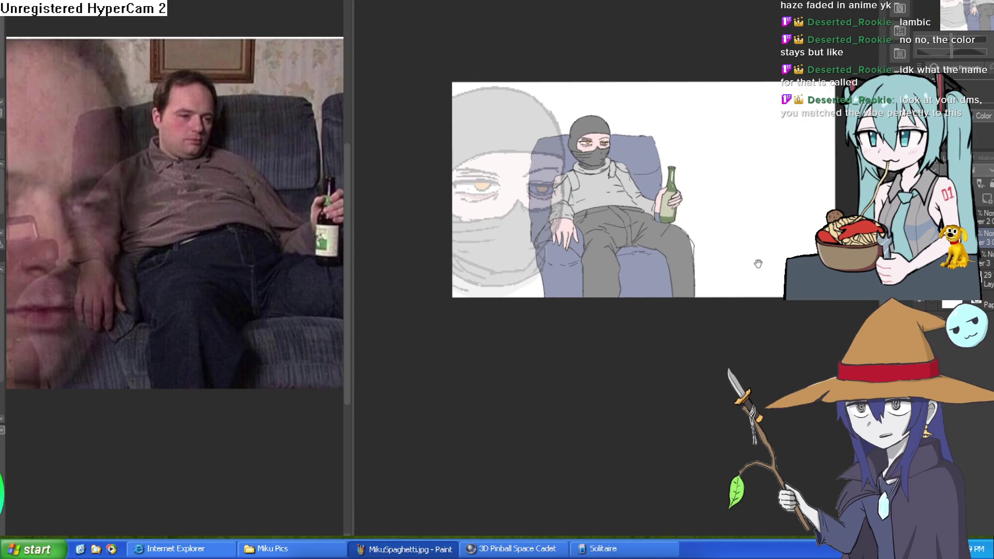
{"action": "scroll", "coordinate": [759, 264], "scroll_direction": "up", "scroll_amount": 2}
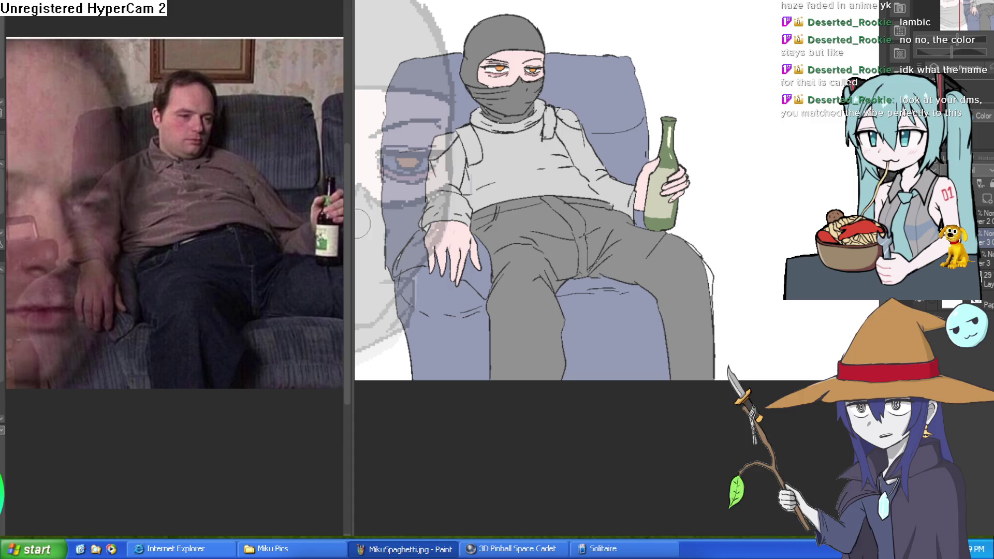
{"action": "left_click_drag", "start_coordinate": [348, 306], "coordinate": [107, 306]}
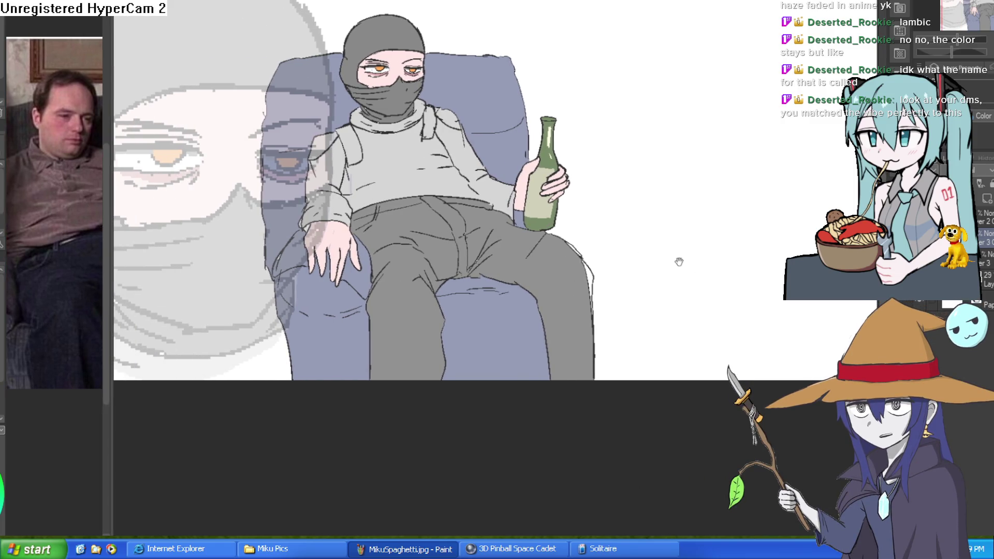
{"action": "left_click_drag", "start_coordinate": [681, 259], "coordinate": [761, 266]}
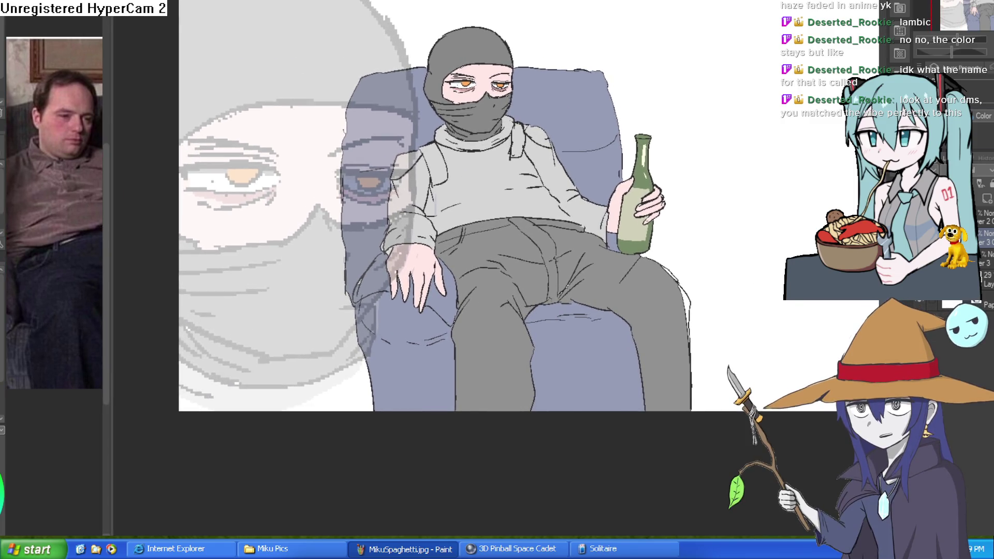
{"action": "key", "text": "ctrl+0"}
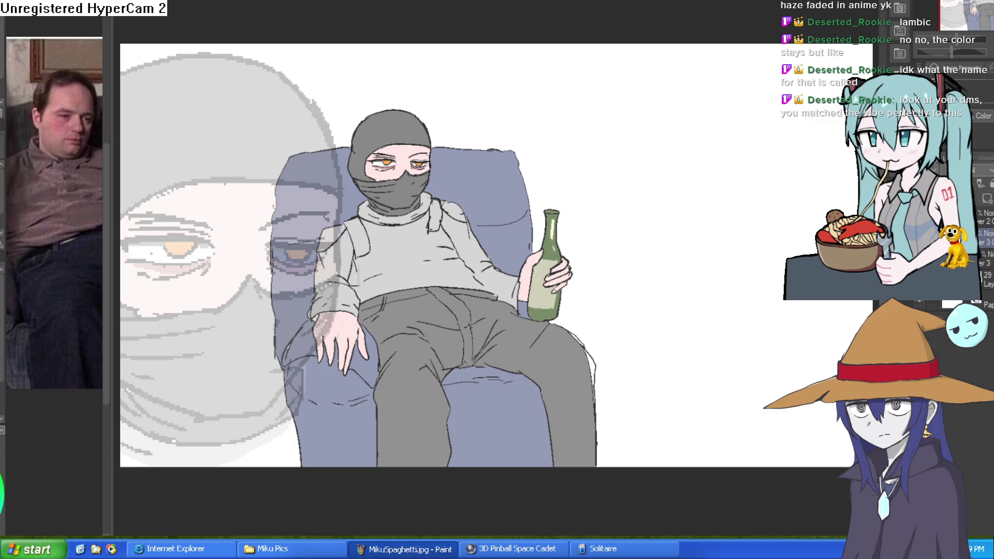
{"action": "key", "text": "ctrl+t"}
{"action": "key", "text": "Return"}
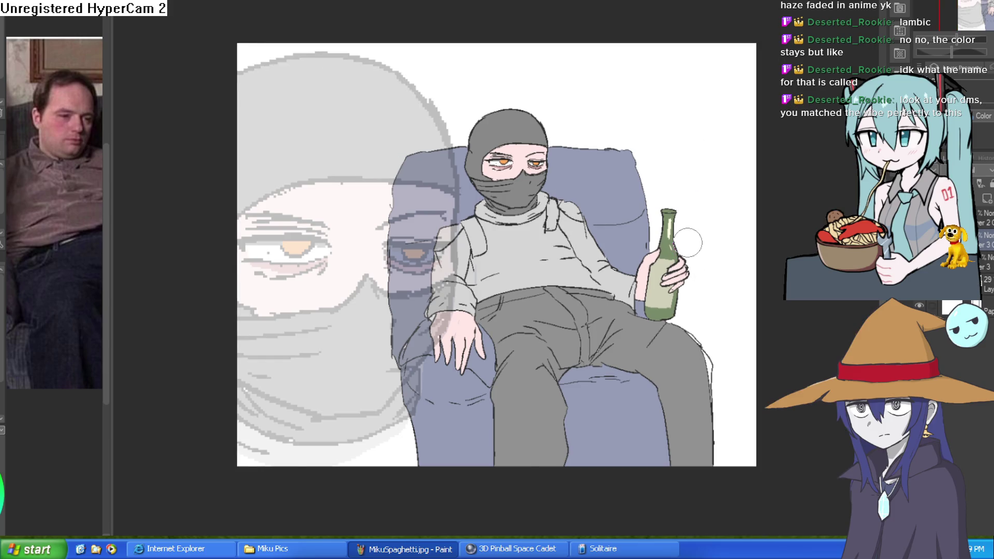
{"action": "scroll", "coordinate": [688, 242], "scroll_direction": "up", "scroll_amount": 2}
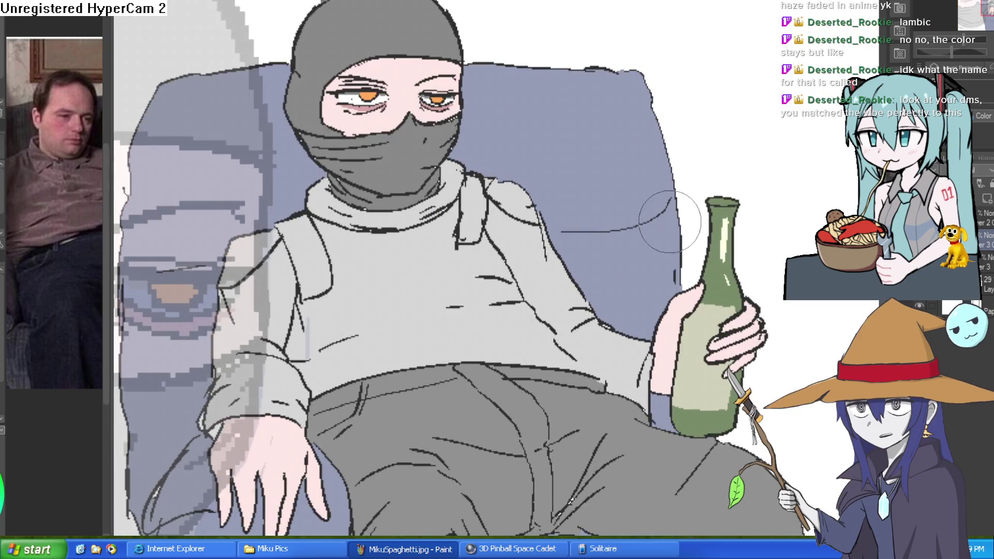
{"action": "scroll", "coordinate": [583, 216], "scroll_direction": "down", "scroll_amount": 2}
{"action": "left_click_drag", "start_coordinate": [718, 240], "coordinate": [718, 178]}
{"action": "scroll", "coordinate": [724, 298], "scroll_direction": "up", "scroll_amount": 2}
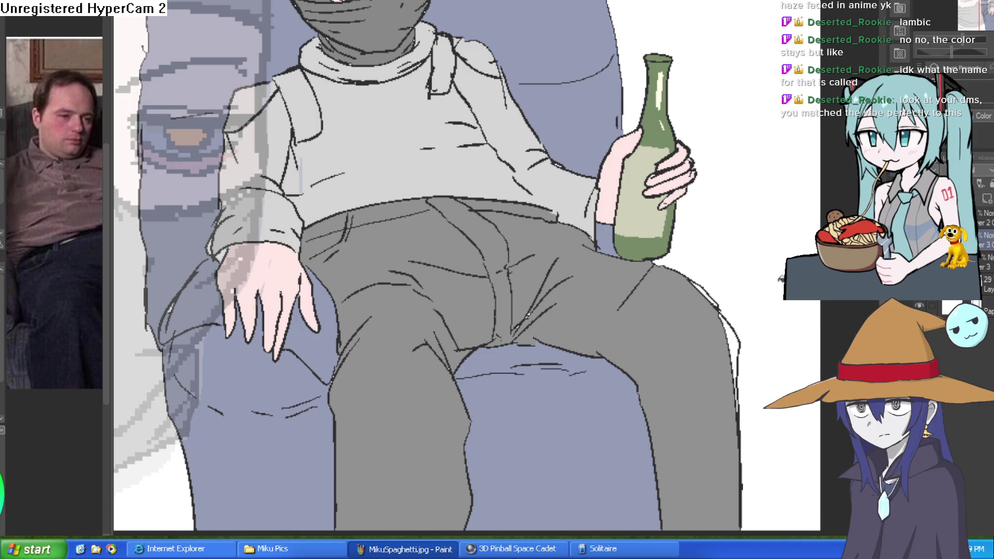
- Draw a dark outline stroke along the right edge of the grey trouser leg
{"action": "left_click_drag", "start_coordinate": [719, 314], "coordinate": [737, 388]}
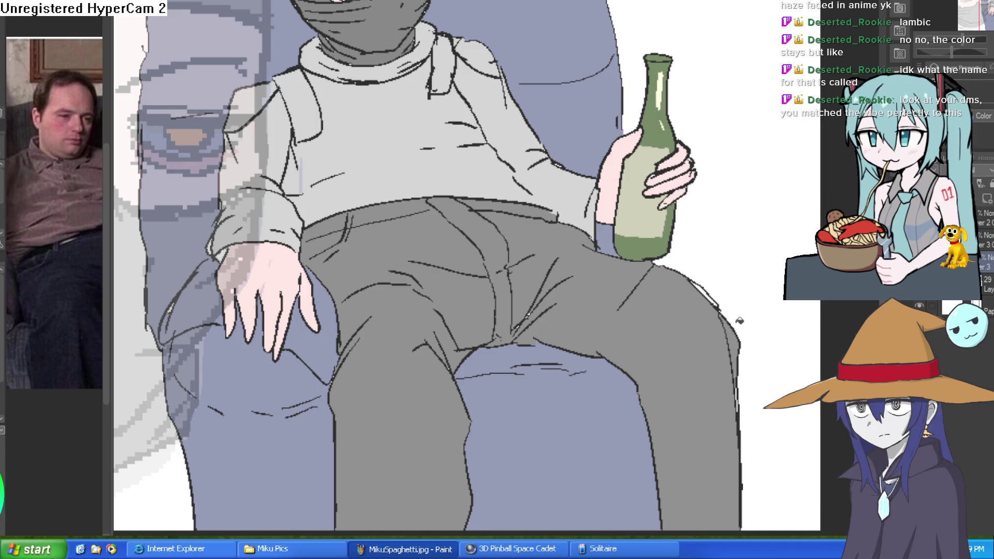
{"action": "scroll", "coordinate": [770, 325], "scroll_direction": "down", "scroll_amount": 2}
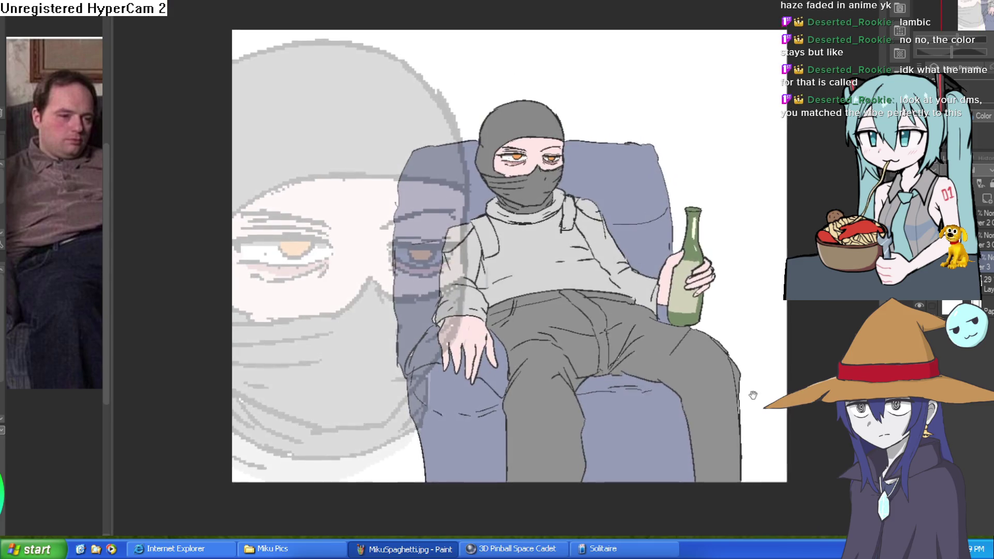
{"action": "left_click_drag", "start_coordinate": [769, 324], "coordinate": [792, 305]}
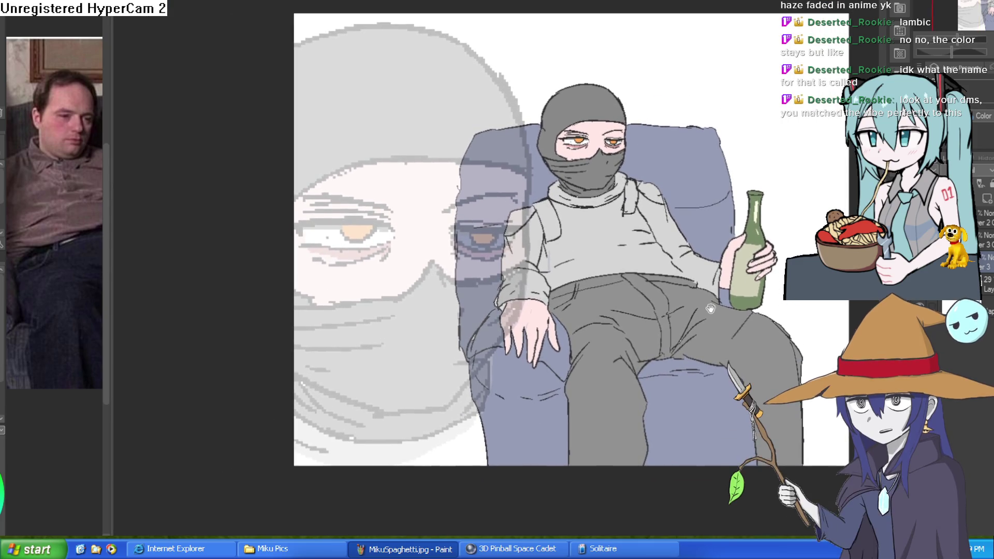
{"action": "scroll", "coordinate": [709, 304], "scroll_direction": "up", "scroll_amount": 2}
{"action": "scroll", "coordinate": [709, 304], "scroll_direction": "down", "scroll_amount": 2}
{"action": "scroll", "coordinate": [708, 304], "scroll_direction": "up", "scroll_amount": 2}
{"action": "mouse_move", "coordinate": [708, 304]}
{"action": "left_mouse_down"}
{"action": "mouse_move", "coordinate": [709, 331]}
{"action": "mouse_move", "coordinate": [715, 295]}
{"action": "left_mouse_up"}
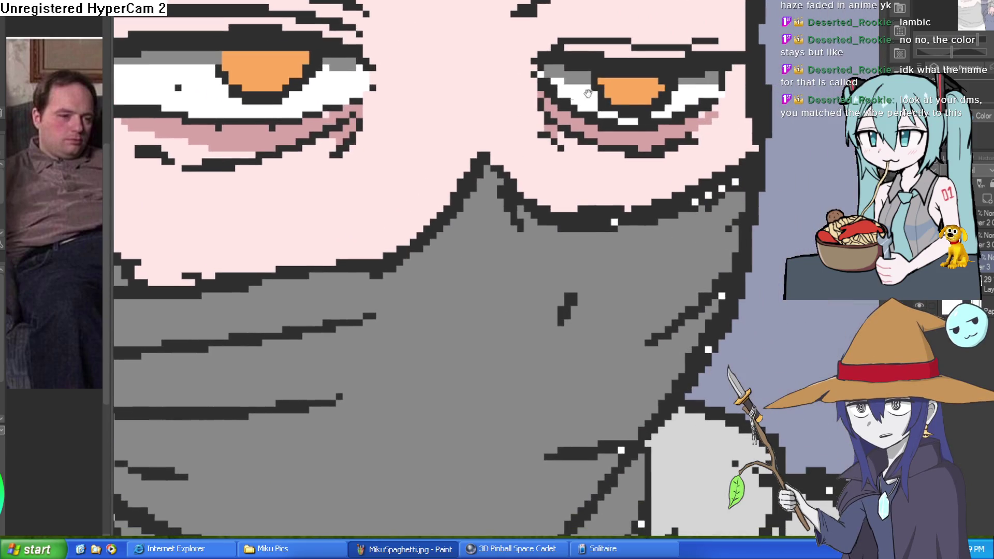
{"action": "scroll", "coordinate": [588, 93], "scroll_direction": "down", "scroll_amount": 3}
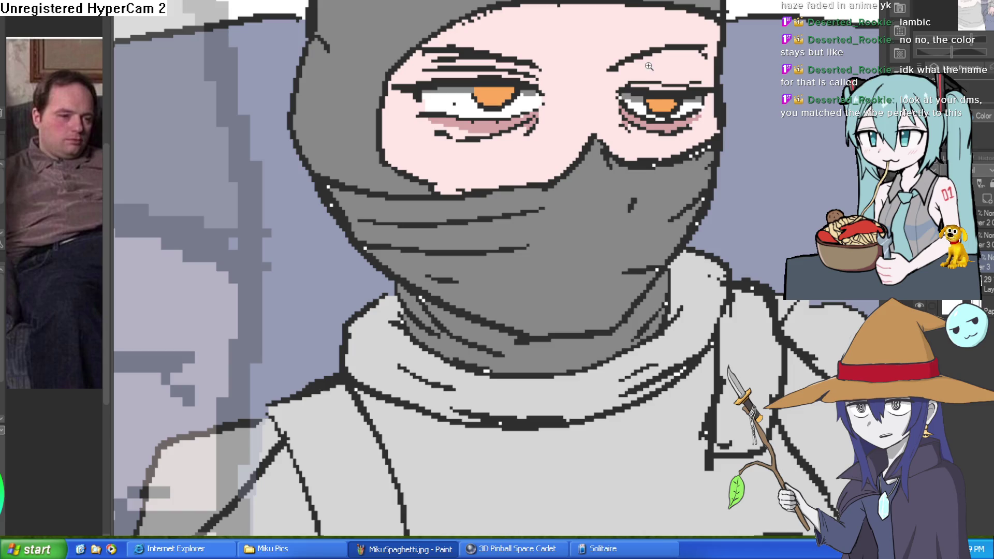
- Minimize the event-sheet window and pan the reference to the vending-machine photo's paper sign
{"action": "scroll", "coordinate": [673, 98], "scroll_direction": "up", "scroll_amount": 4}
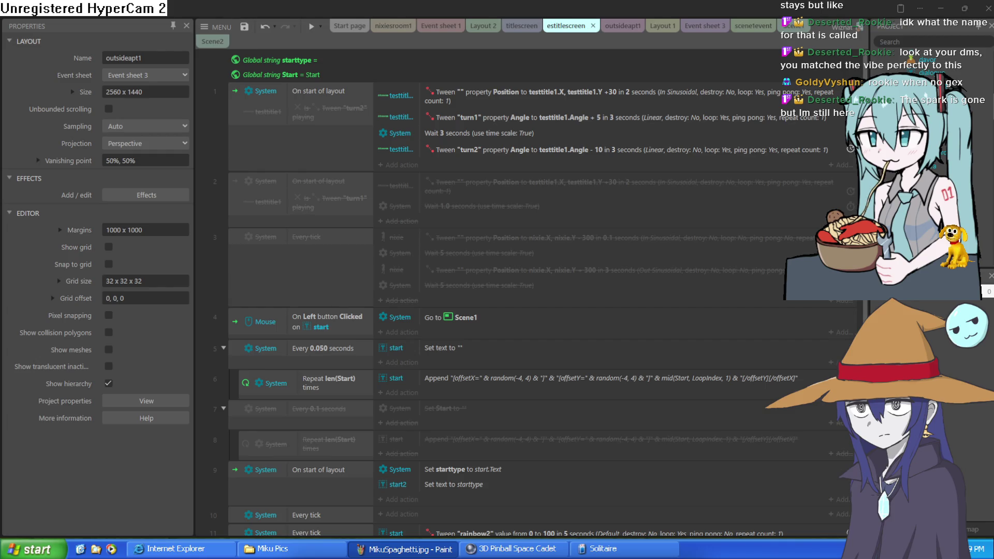
{"action": "left_click", "coordinate": [940, 9]}
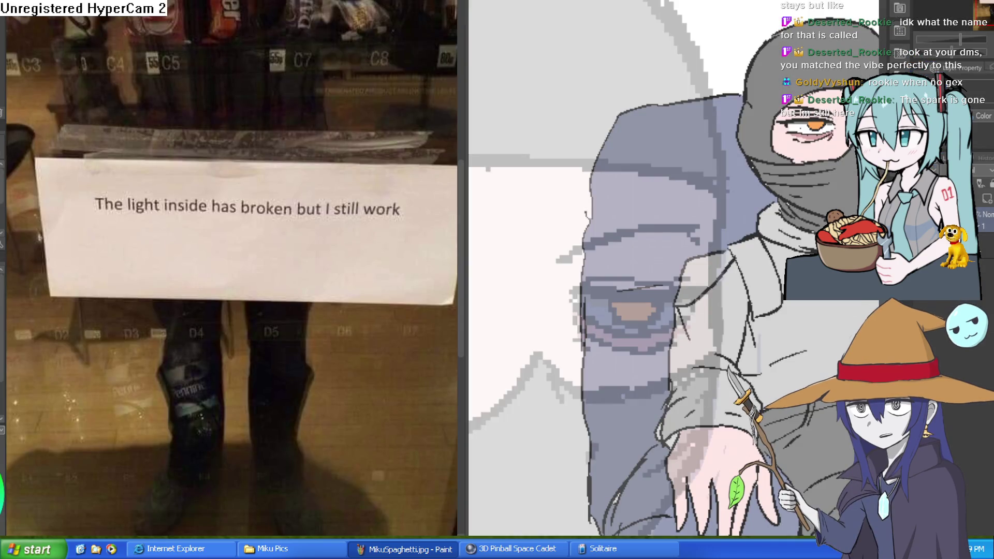
{"action": "mouse_move", "coordinate": [303, 291]}
{"action": "left_mouse_down"}
{"action": "mouse_move", "coordinate": [293, 273]}
{"action": "mouse_move", "coordinate": [275, 273]}
{"action": "left_mouse_up"}
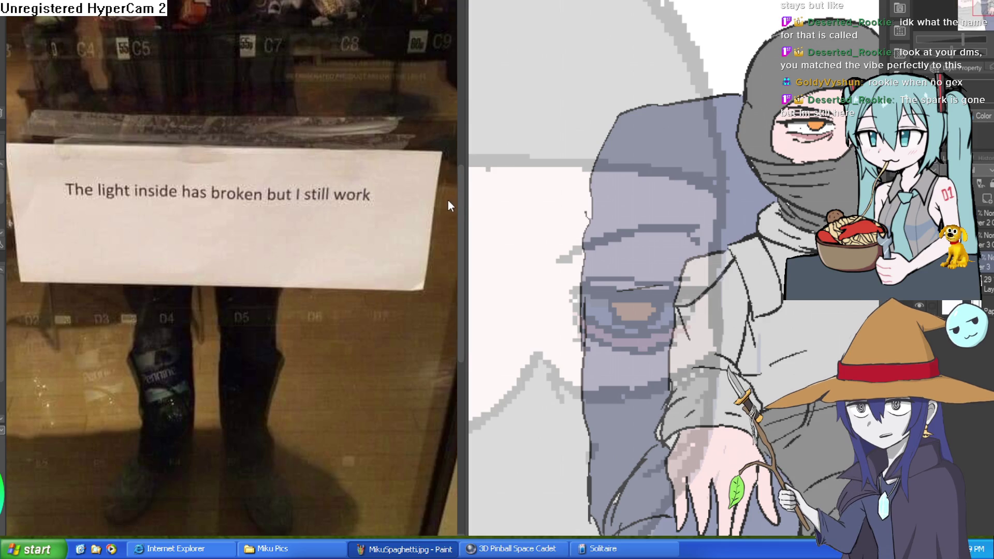
- Narrow the reference photo panel slightly and zoom the canvas out
{"action": "left_click_drag", "start_coordinate": [460, 205], "coordinate": [429, 205]}
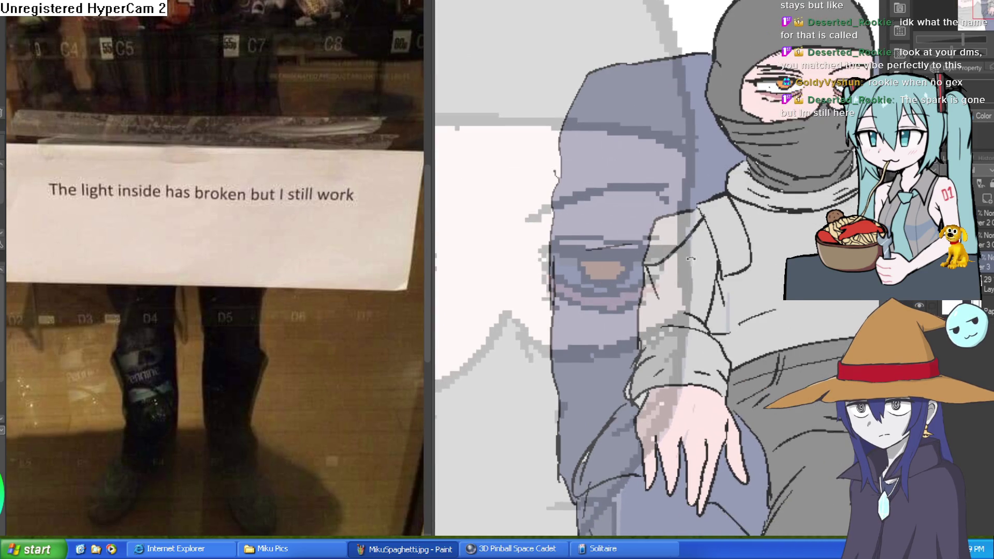
{"action": "scroll", "coordinate": [693, 259], "scroll_direction": "down", "scroll_amount": 1}
{"action": "scroll", "coordinate": [766, 227], "scroll_direction": "down", "scroll_amount": 2}
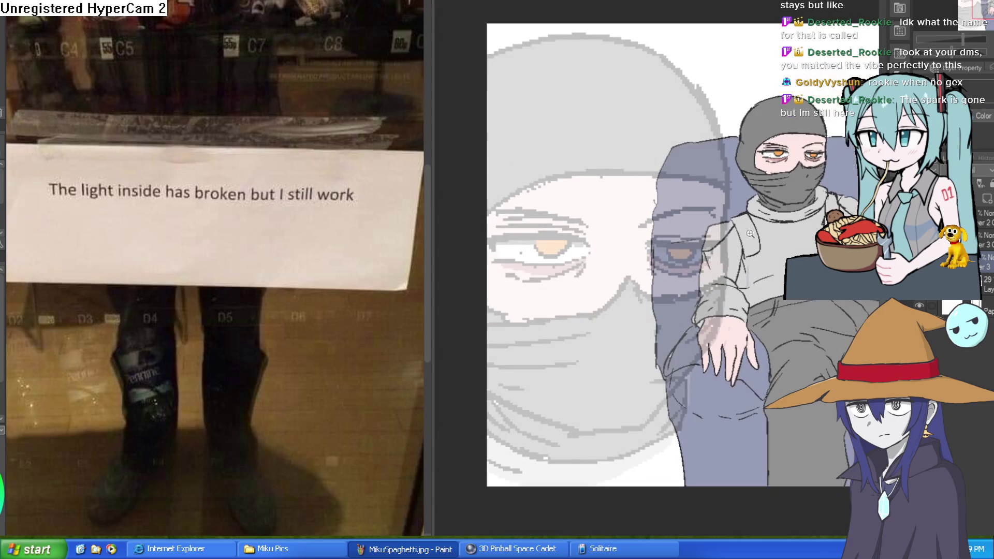
{"action": "scroll", "coordinate": [747, 235], "scroll_direction": "down", "scroll_amount": 4}
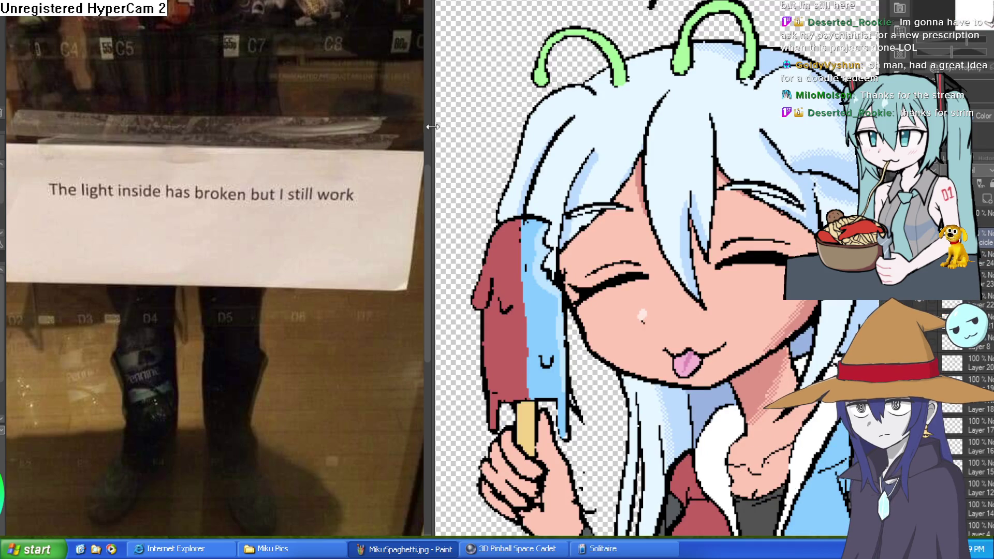
- Shrink the reference photo panel and bring the popsicle girl's body and tail into view
{"action": "left_click_drag", "start_coordinate": [432, 127], "coordinate": [146, 131]}
{"action": "scroll", "coordinate": [517, 207], "scroll_direction": "down", "scroll_amount": 3}
{"action": "left_click_drag", "start_coordinate": [636, 233], "coordinate": [656, 121]}
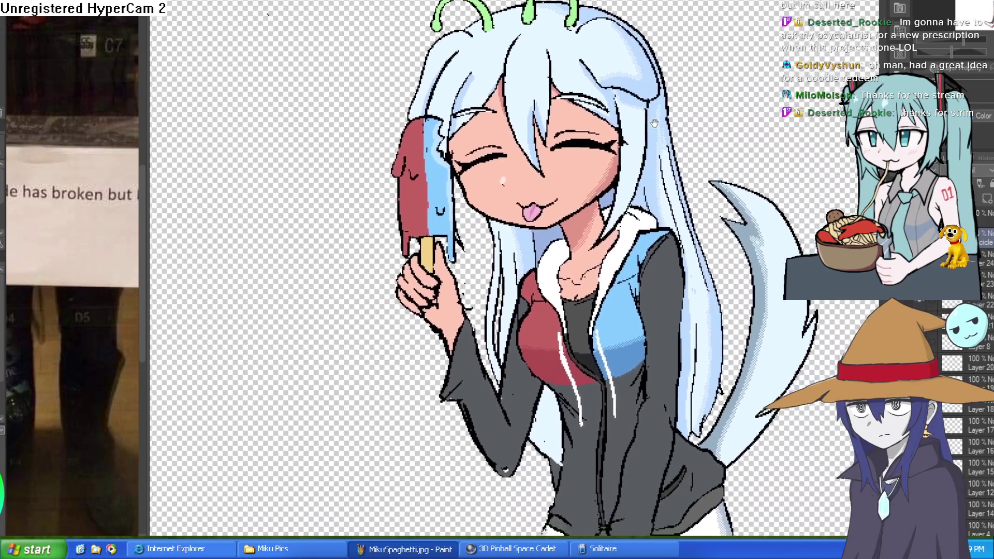
{"action": "scroll", "coordinate": [582, 143], "scroll_direction": "down", "scroll_amount": 3}
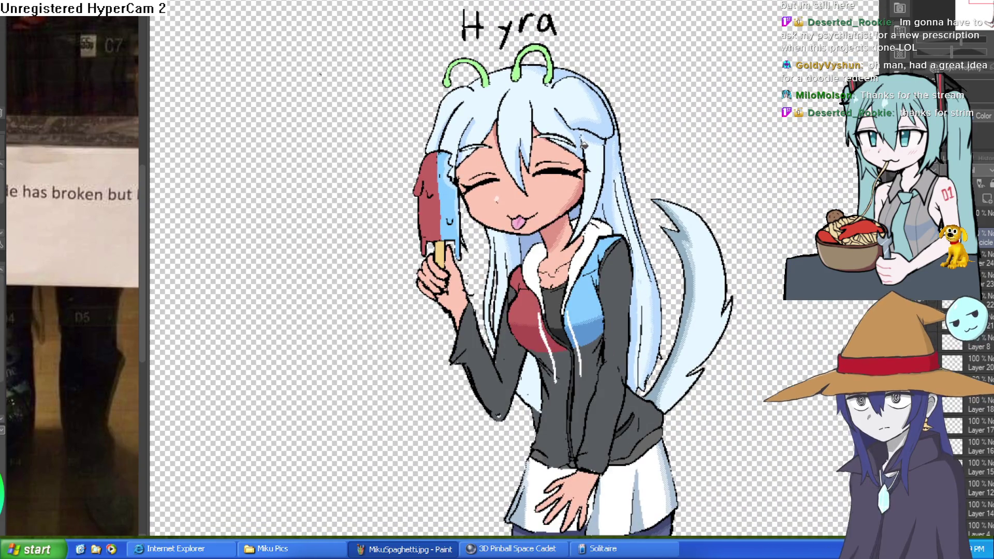
{"action": "scroll", "coordinate": [582, 144], "scroll_direction": "down", "scroll_amount": 2}
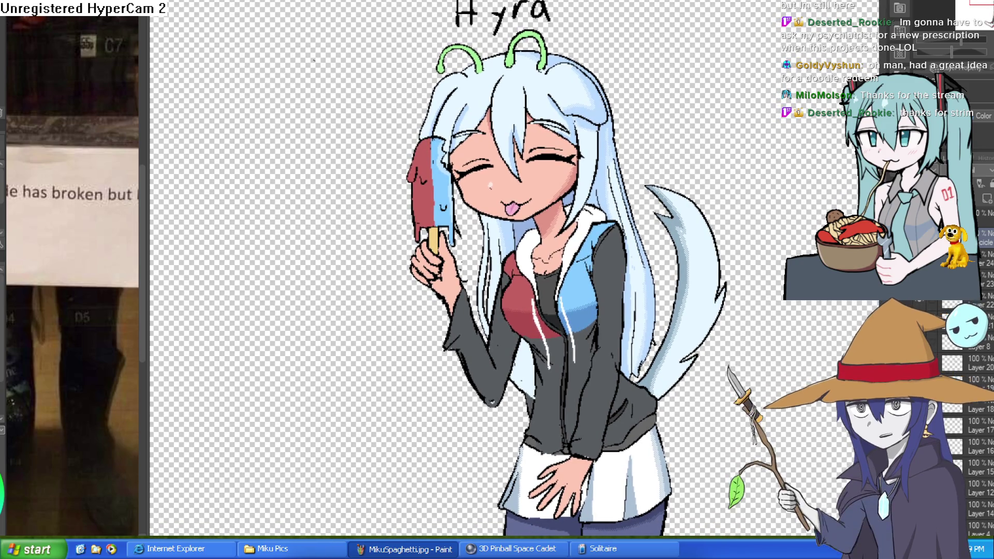
- Switch to the goblin illustration and look over its pink shirt and ponytail
{"action": "key", "text": "ctrl+Tab"}
{"action": "scroll", "coordinate": [492, 255], "scroll_direction": "down", "scroll_amount": 3}
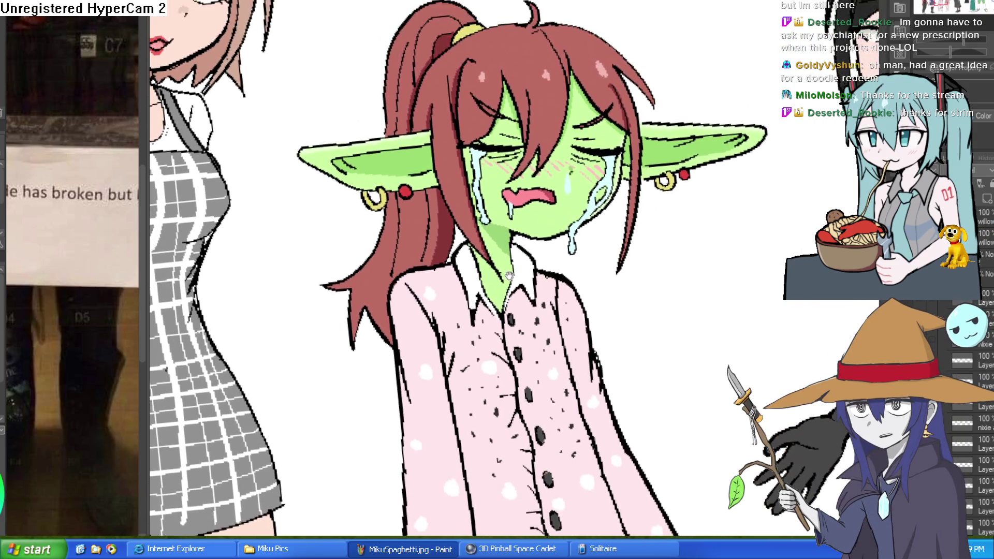
{"action": "left_click_drag", "start_coordinate": [509, 274], "coordinate": [507, 295]}
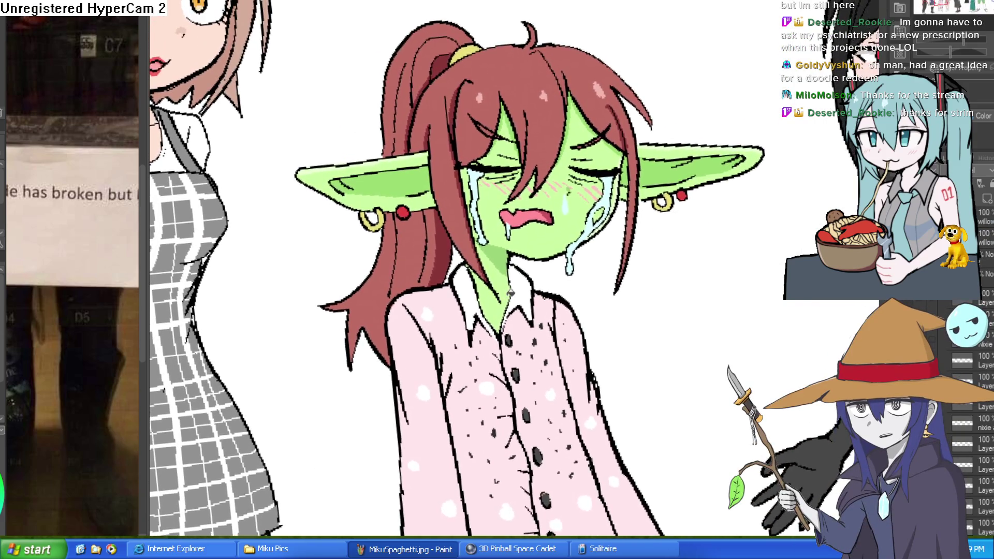
{"action": "mouse_move", "coordinate": [541, 248]}
{"action": "left_mouse_down"}
{"action": "mouse_move", "coordinate": [555, 223]}
{"action": "mouse_move", "coordinate": [544, 202]}
{"action": "left_mouse_up"}
{"action": "mouse_move", "coordinate": [567, 309]}
{"action": "left_mouse_down"}
{"action": "mouse_move", "coordinate": [563, 238]}
{"action": "mouse_move", "coordinate": [577, 288]}
{"action": "left_mouse_up"}
{"action": "mouse_move", "coordinate": [581, 214]}
{"action": "left_mouse_down"}
{"action": "mouse_move", "coordinate": [577, 244]}
{"action": "mouse_move", "coordinate": [575, 230]}
{"action": "left_mouse_up"}
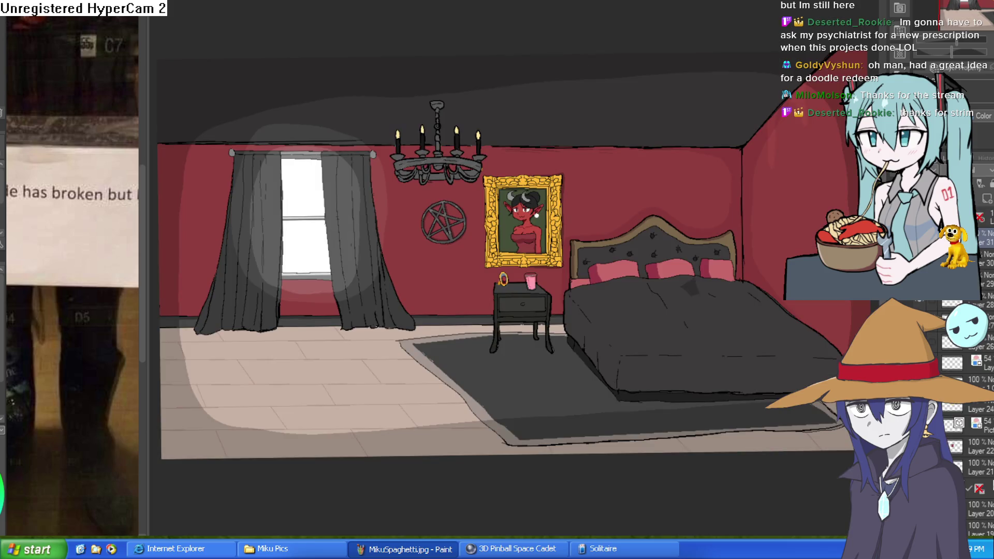
- Pan the bedroom scene up and right and zoom in and out around it
{"action": "mouse_move", "coordinate": [404, 219]}
{"action": "left_mouse_down"}
{"action": "mouse_move", "coordinate": [443, 186]}
{"action": "mouse_move", "coordinate": [423, 177]}
{"action": "mouse_move", "coordinate": [414, 190]}
{"action": "left_mouse_up"}
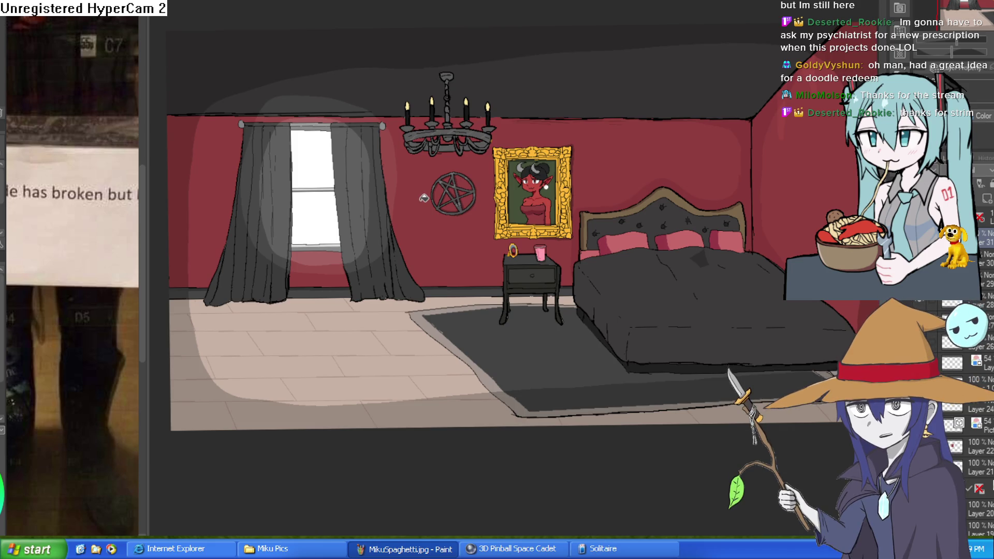
{"action": "scroll", "coordinate": [538, 181], "scroll_direction": "up", "scroll_amount": 5}
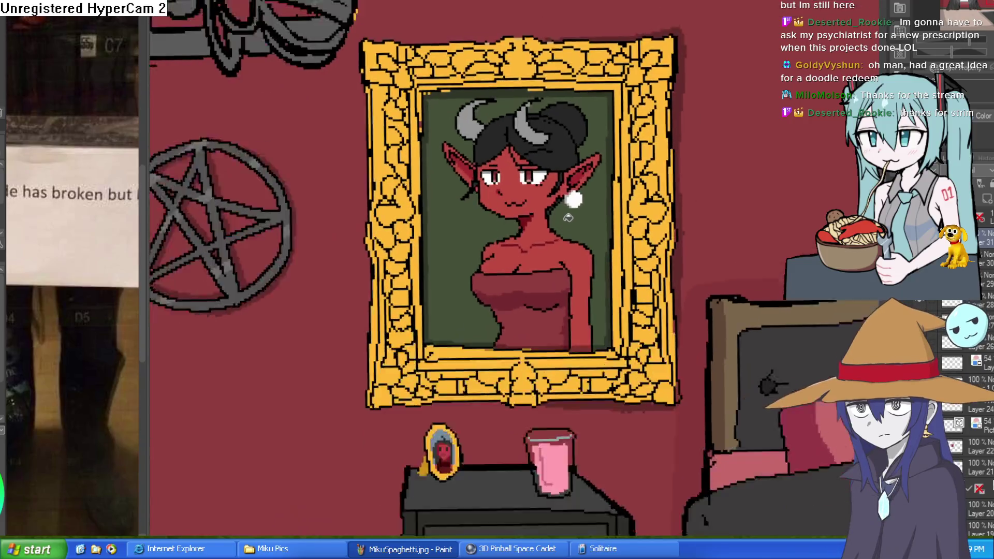
{"action": "scroll", "coordinate": [568, 211], "scroll_direction": "down", "scroll_amount": 3}
{"action": "scroll", "coordinate": [568, 209], "scroll_direction": "down", "scroll_amount": 4}
{"action": "scroll", "coordinate": [568, 209], "scroll_direction": "up", "scroll_amount": 1}
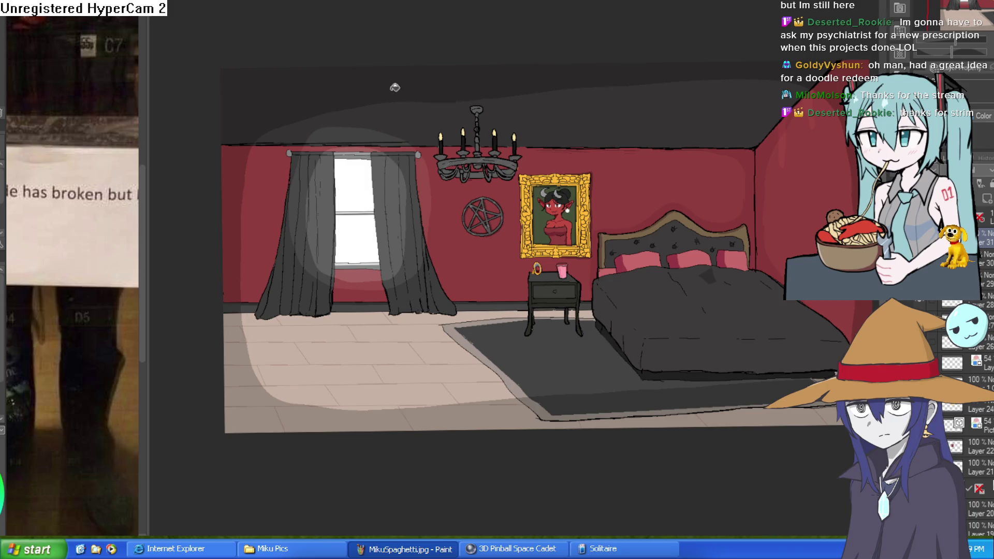
{"action": "scroll", "coordinate": [561, 268], "scroll_direction": "up", "scroll_amount": 4}
{"action": "scroll", "coordinate": [584, 261], "scroll_direction": "up", "scroll_amount": 5}
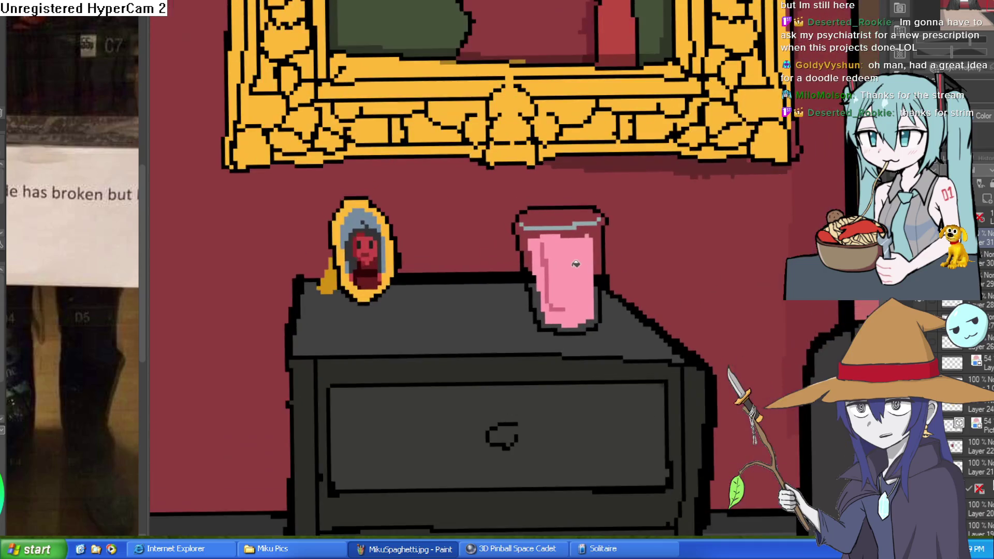
{"action": "scroll", "coordinate": [604, 246], "scroll_direction": "down", "scroll_amount": 5}
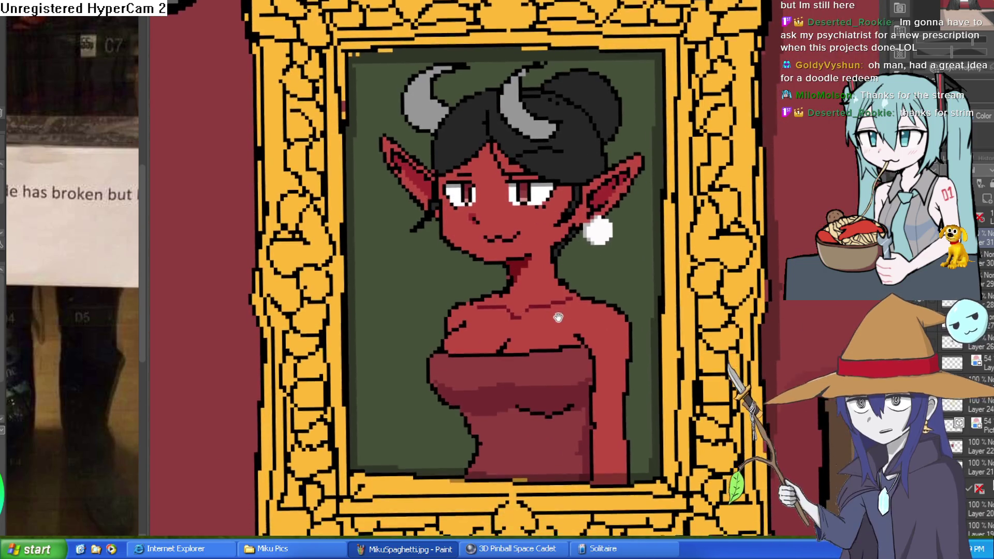
- Pan across the framed portrait, then switch to the soy-food man sketch and shift it right
{"action": "left_click_drag", "start_coordinate": [558, 317], "coordinate": [551, 279]}
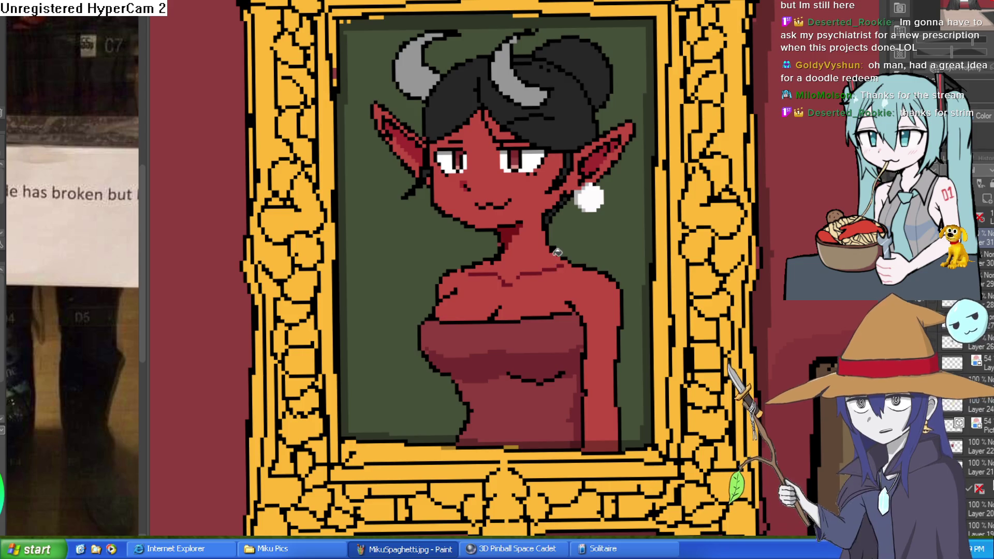
{"action": "left_click_drag", "start_coordinate": [557, 247], "coordinate": [546, 276]}
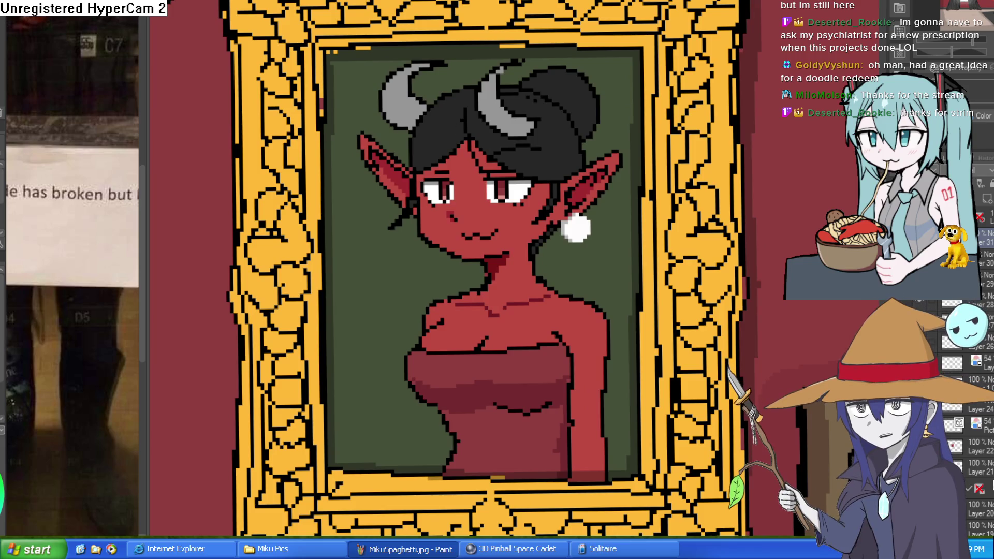
{"action": "key", "text": "ctrl+Tab"}
{"action": "left_click_drag", "start_coordinate": [553, 241], "coordinate": [558, 243]}
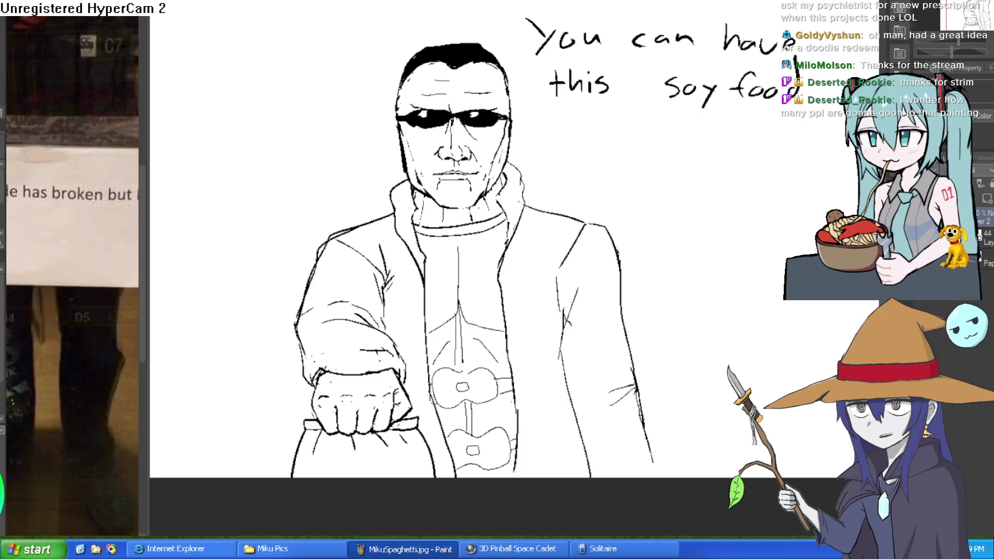
- Switch to the three-creatures drawing, move it right and zoom out
{"action": "key", "text": "ctrl+Tab"}
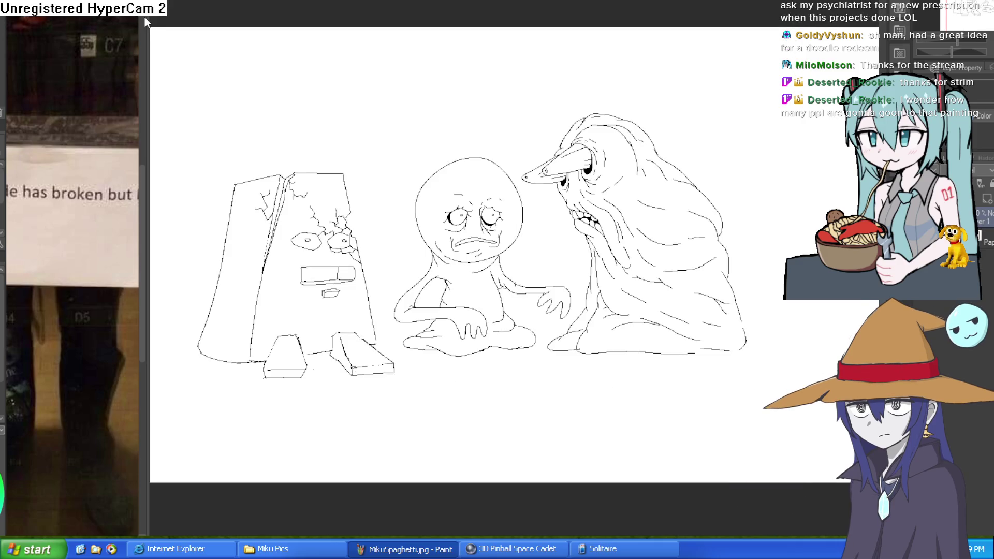
{"action": "left_click_drag", "start_coordinate": [268, 122], "coordinate": [375, 127]}
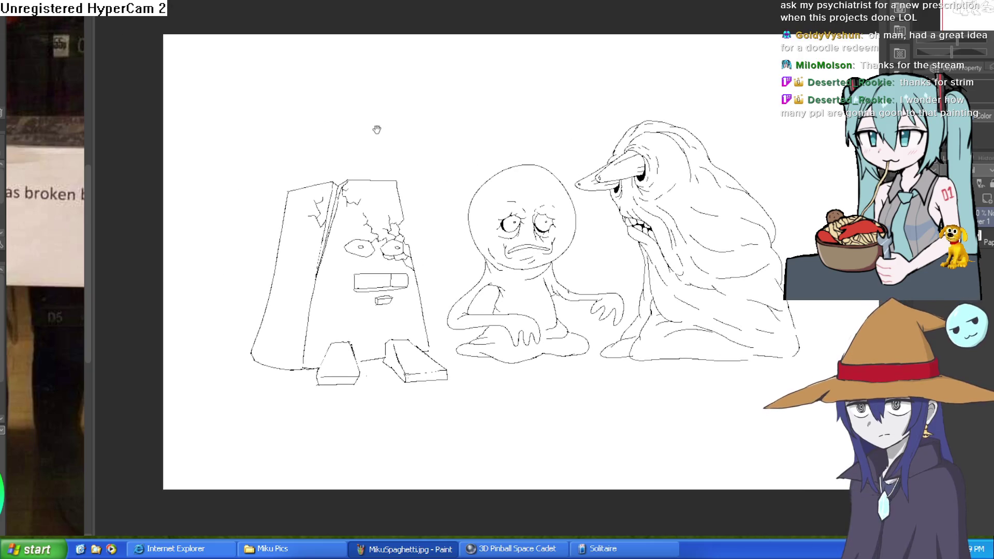
{"action": "scroll", "coordinate": [359, 110], "scroll_direction": "down", "scroll_amount": 1}
{"action": "scroll", "coordinate": [358, 110], "scroll_direction": "down", "scroll_amount": 1}
- Move past the perspective room sketch to the red demon-girl drawing, zoom and mirror the view
{"action": "key", "text": "ctrl+Tab"}
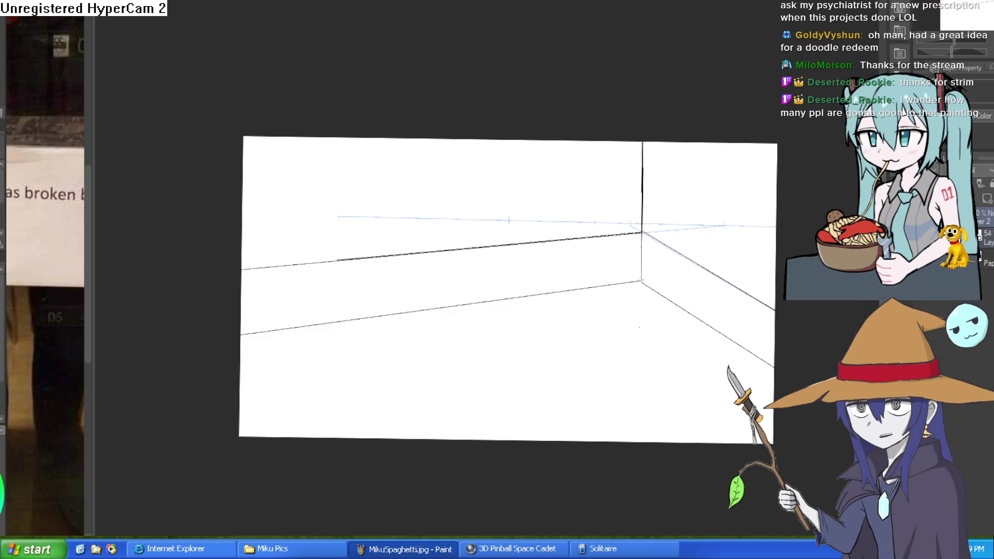
{"action": "key", "text": "ctrl+Tab"}
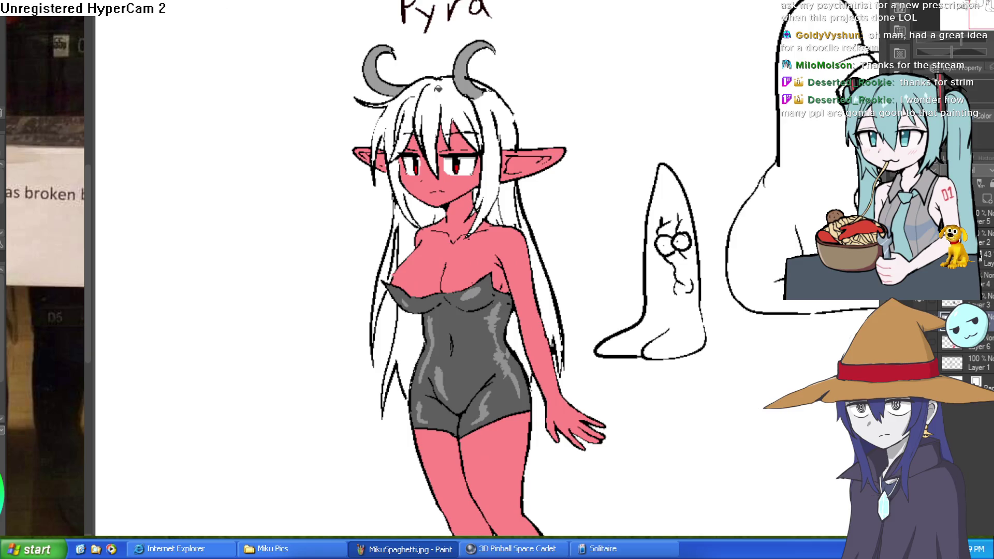
{"action": "scroll", "coordinate": [465, 279], "scroll_direction": "up", "scroll_amount": 1}
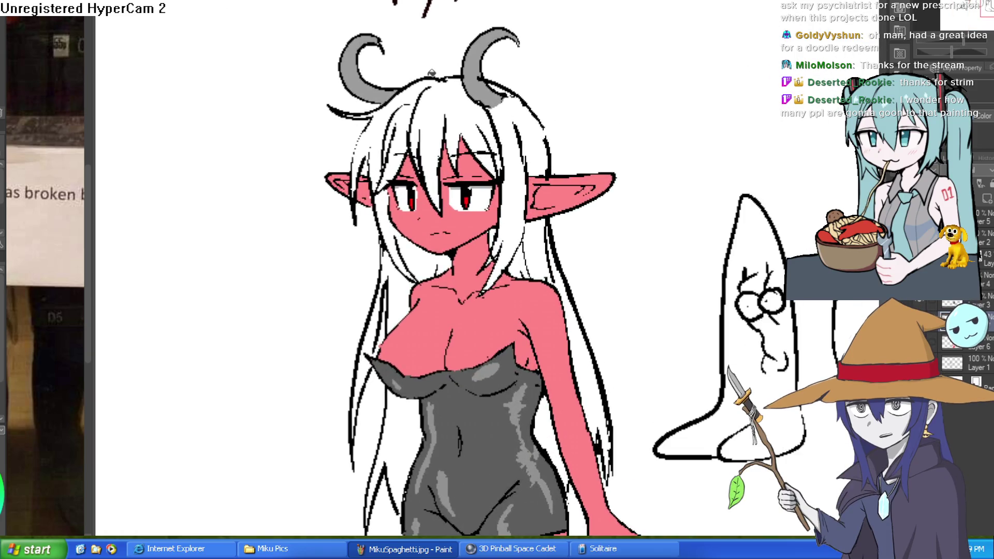
{"action": "scroll", "coordinate": [431, 72], "scroll_direction": "down", "scroll_amount": 1}
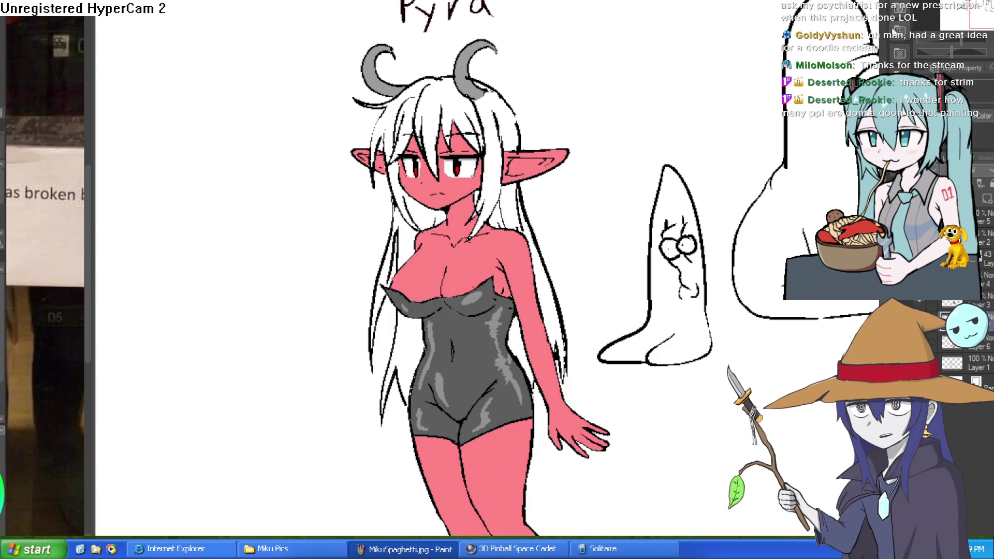
{"action": "key", "text": "h"}
{"action": "key", "text": "h"}
{"action": "key", "text": "h"}
{"action": "key", "text": "h"}
{"action": "key", "text": "h"}
{"action": "key", "text": "h"}
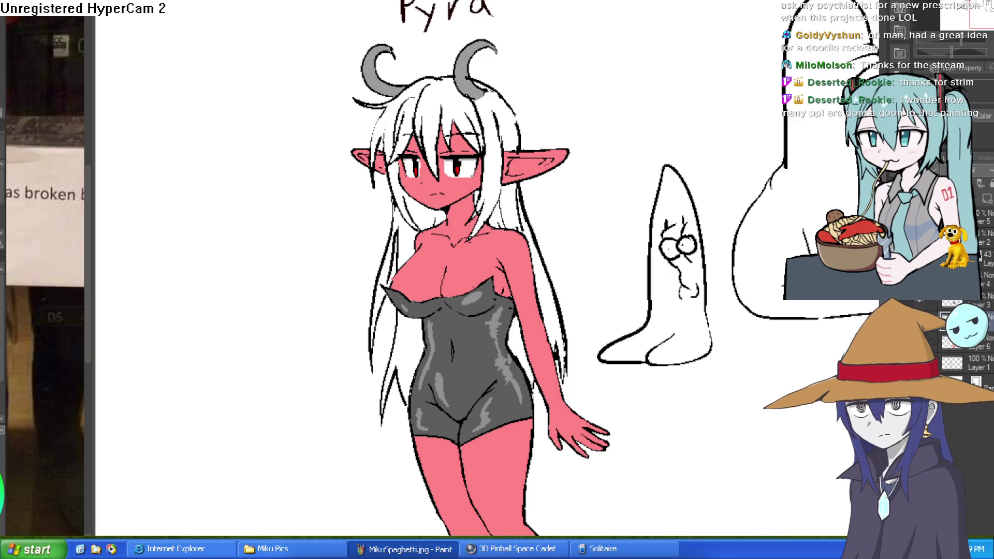
- Move past the three-character line art to the elf girl drawing and bring her legs into view
{"action": "key", "text": "ctrl+Tab"}
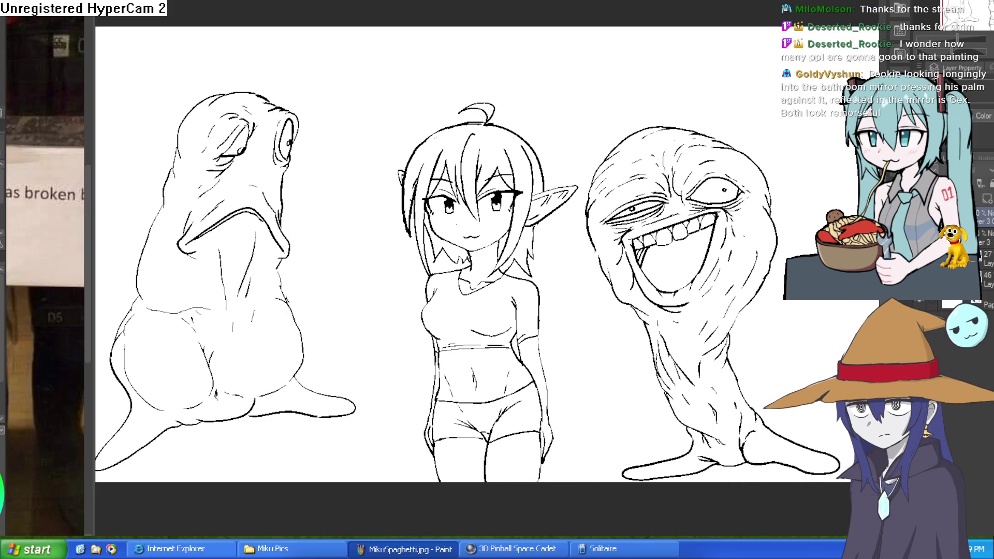
{"action": "key", "text": "ctrl+Tab"}
{"action": "mouse_move", "coordinate": [707, 319]}
{"action": "left_mouse_down"}
{"action": "mouse_move", "coordinate": [690, 150]}
{"action": "mouse_move", "coordinate": [676, 212]}
{"action": "left_mouse_up"}
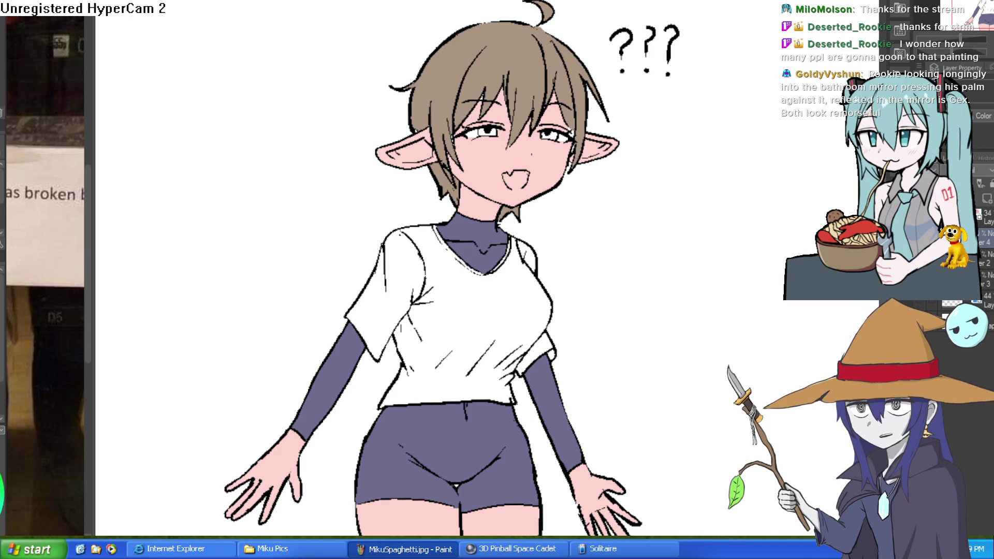
- Paint over stray pixels and the bottom-edge gap in the mouth, then fill it darker pink
{"action": "scroll", "coordinate": [538, 141], "scroll_direction": "up", "scroll_amount": 4}
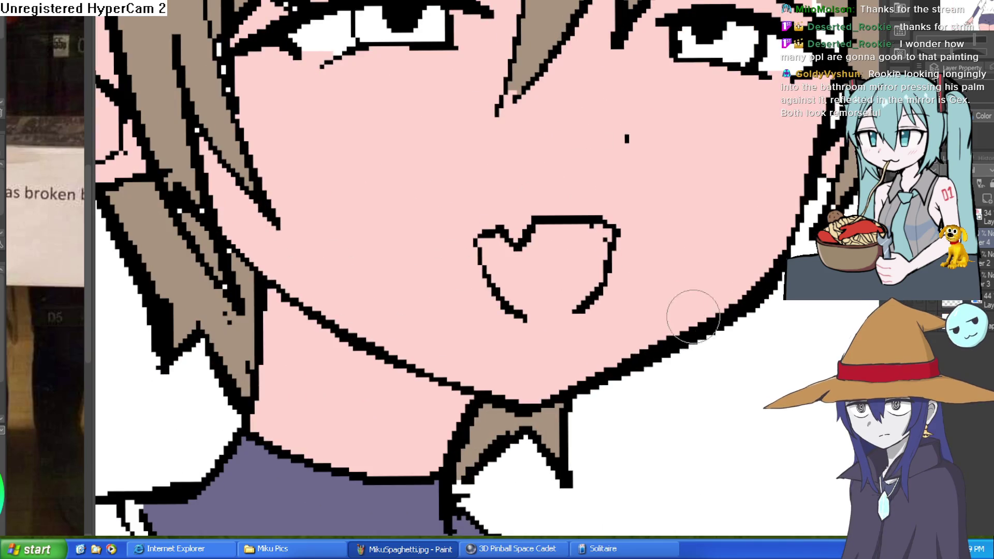
{"action": "left_click_drag", "start_coordinate": [581, 228], "coordinate": [588, 244]}
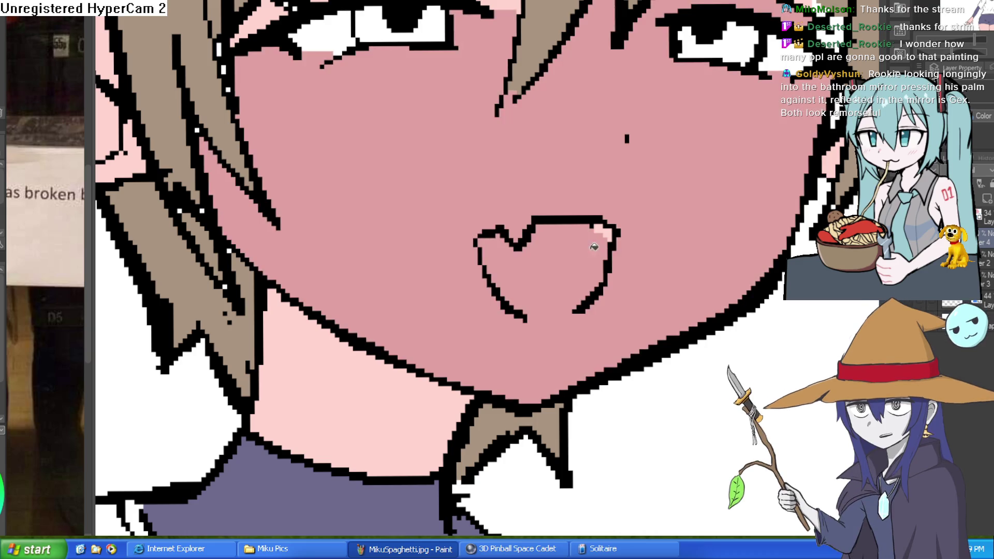
{"action": "left_click_drag", "start_coordinate": [571, 316], "coordinate": [536, 315]}
{"action": "left_click", "coordinate": [544, 279]}
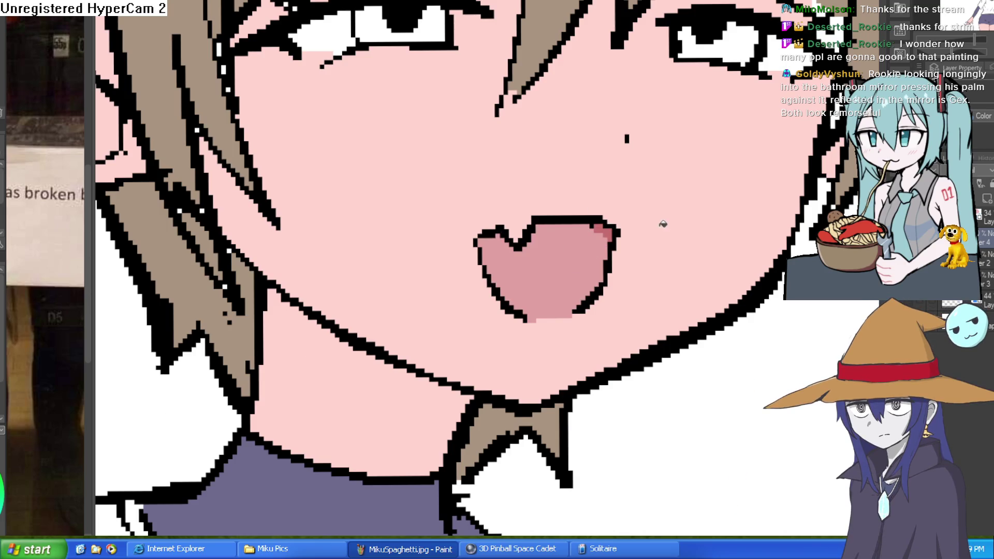
- Fill the elf girl's right and left irises with yellow-brown
{"action": "key", "text": "ctrl+0"}
{"action": "scroll", "coordinate": [661, 217], "scroll_direction": "up", "scroll_amount": 3}
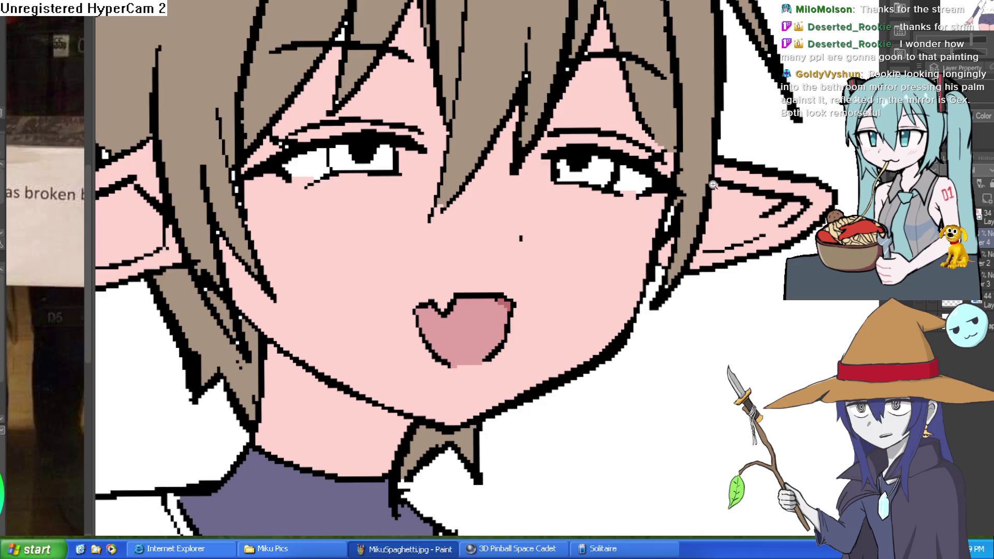
{"action": "key", "text": "ctrl+0"}
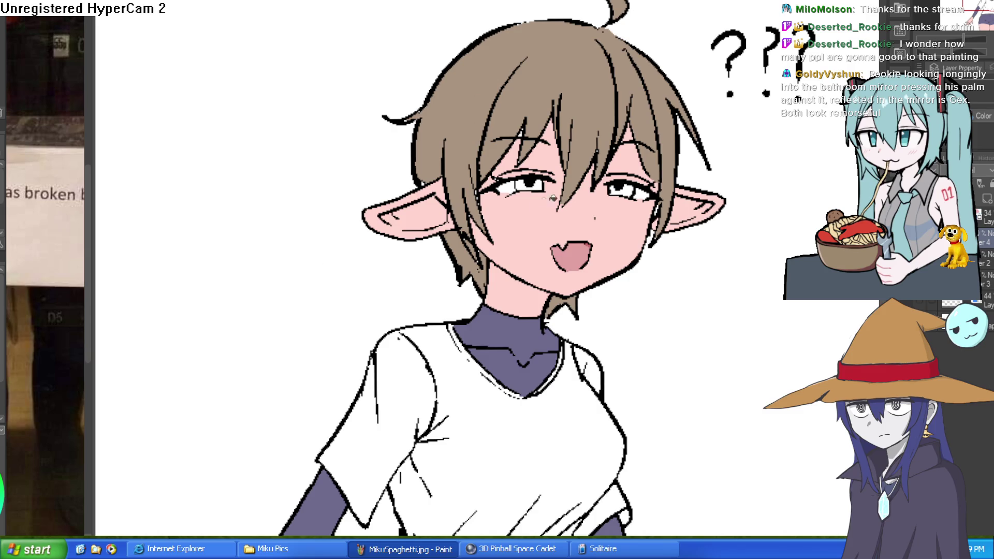
{"action": "left_click", "coordinate": [629, 187]}
{"action": "left_click", "coordinate": [533, 184]}
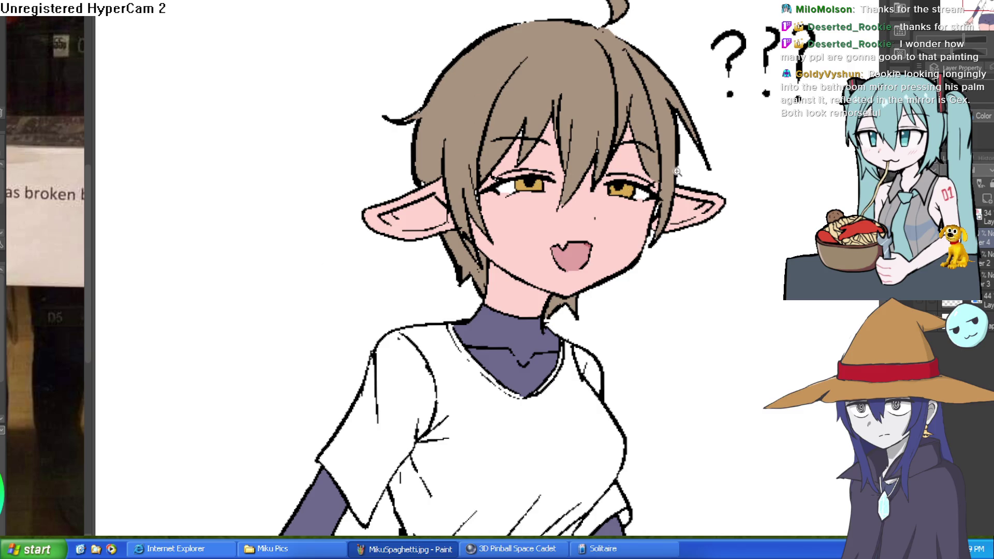
{"action": "scroll", "coordinate": [672, 186], "scroll_direction": "down", "scroll_amount": 3}
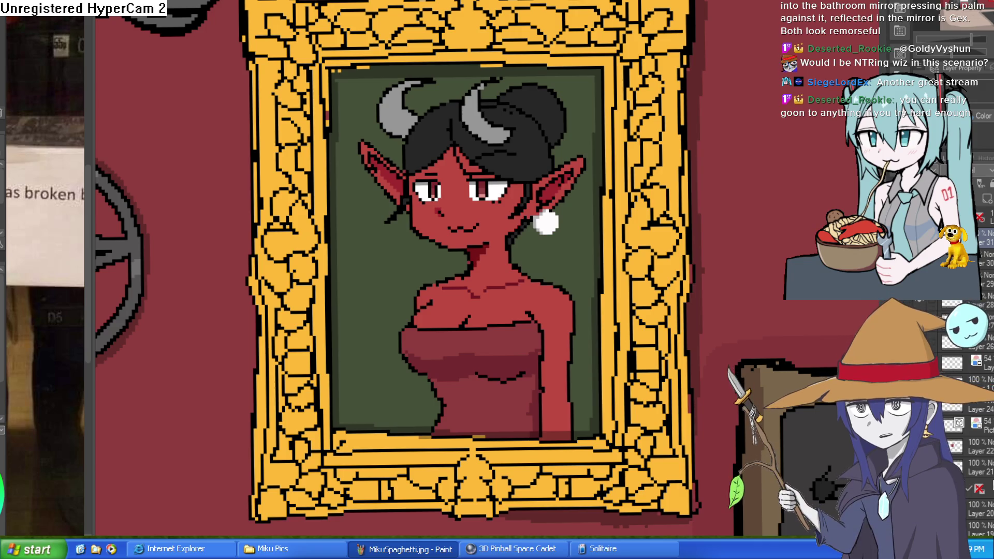
- Switch to the balaclava man canvas, then zoom and pan until the armchair figure is framed higher up
{"action": "key", "text": "ctrl+Tab"}
{"action": "left_click_drag", "start_coordinate": [714, 159], "coordinate": [698, 181]}
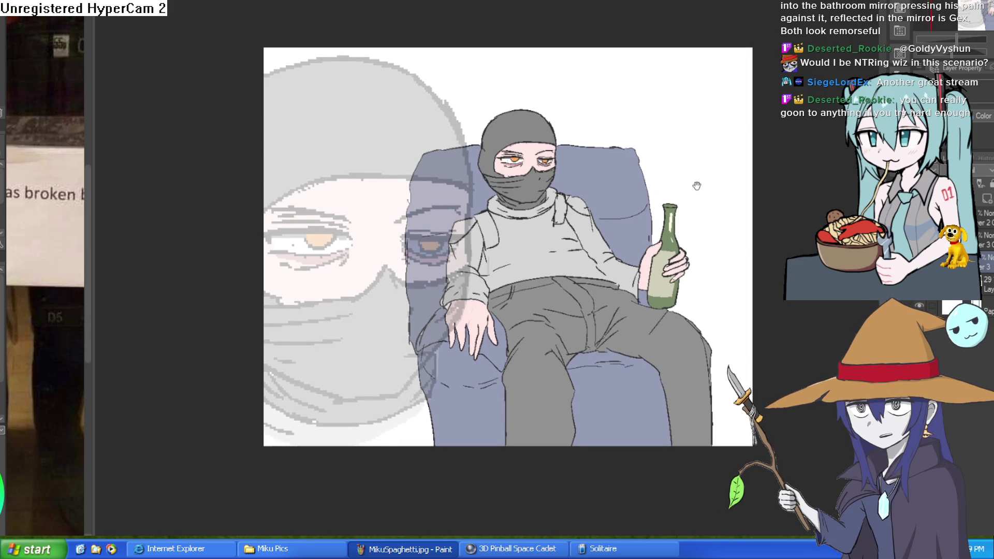
{"action": "scroll", "coordinate": [590, 183], "scroll_direction": "up", "scroll_amount": 5}
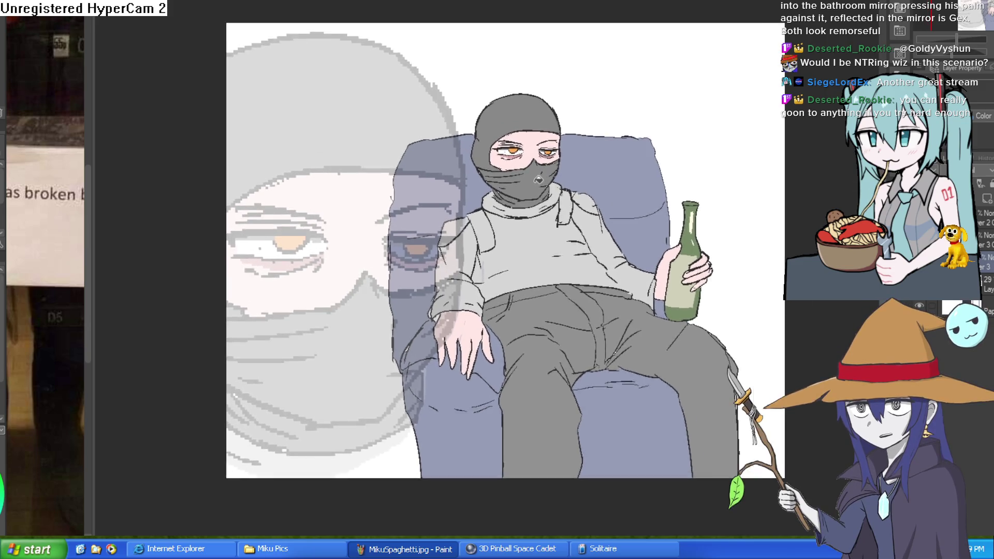
{"action": "scroll", "coordinate": [507, 143], "scroll_direction": "up", "scroll_amount": 4}
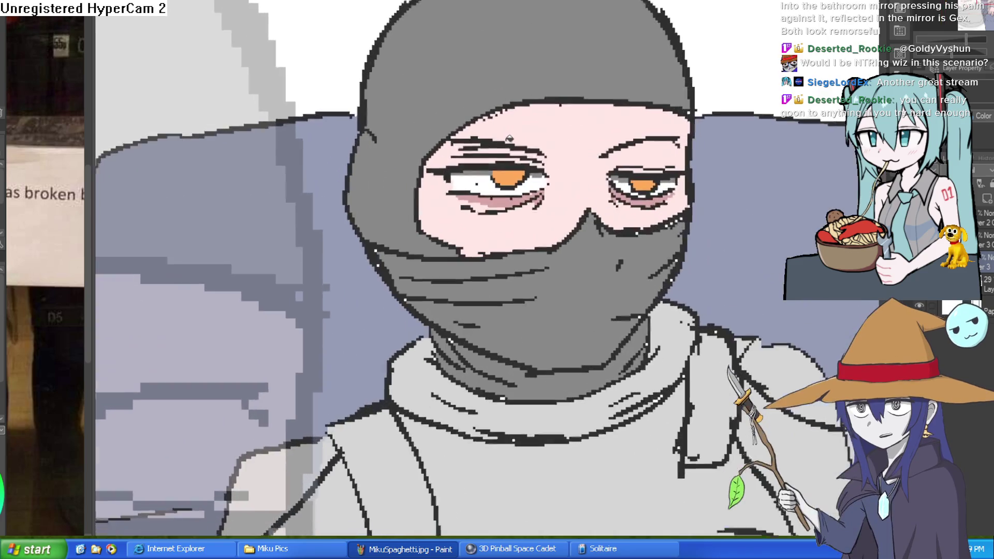
{"action": "scroll", "coordinate": [505, 147], "scroll_direction": "down", "scroll_amount": 6}
{"action": "scroll", "coordinate": [505, 146], "scroll_direction": "down", "scroll_amount": 2}
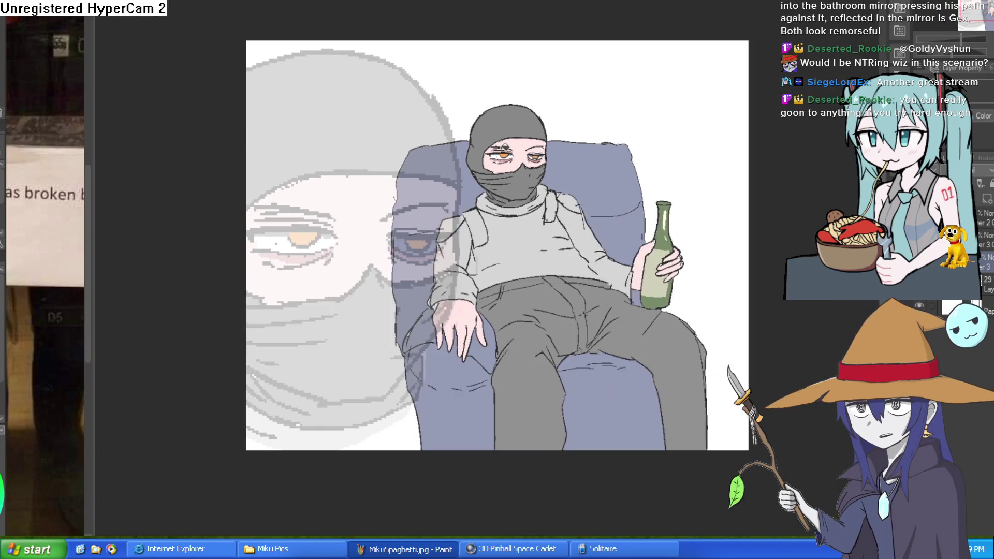
{"action": "scroll", "coordinate": [511, 165], "scroll_direction": "up", "scroll_amount": 1}
{"action": "scroll", "coordinate": [516, 182], "scroll_direction": "down", "scroll_amount": 1}
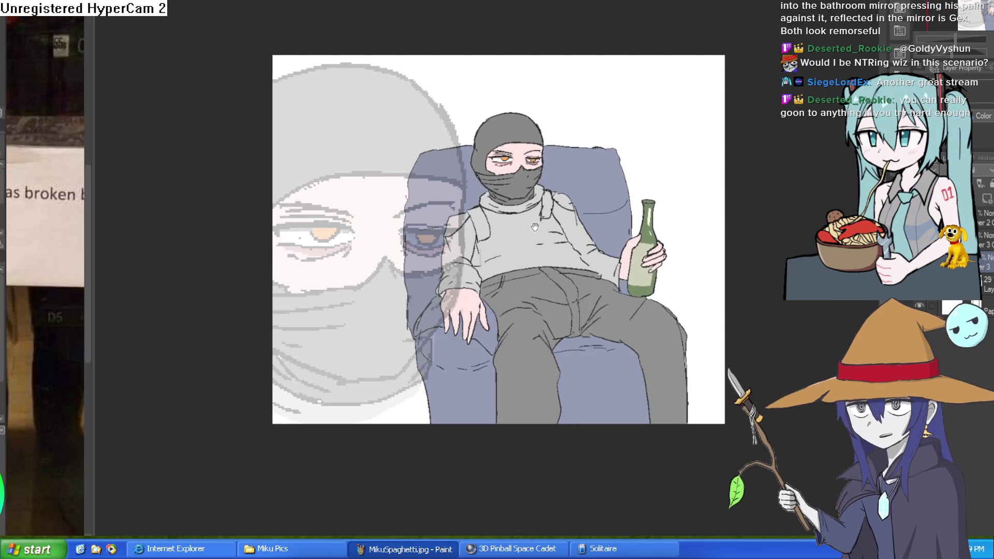
{"action": "scroll", "coordinate": [517, 182], "scroll_direction": "up", "scroll_amount": 1}
{"action": "mouse_move", "coordinate": [541, 230]}
{"action": "left_mouse_down"}
{"action": "mouse_move", "coordinate": [546, 171]}
{"action": "mouse_move", "coordinate": [561, 185]}
{"action": "left_mouse_up"}
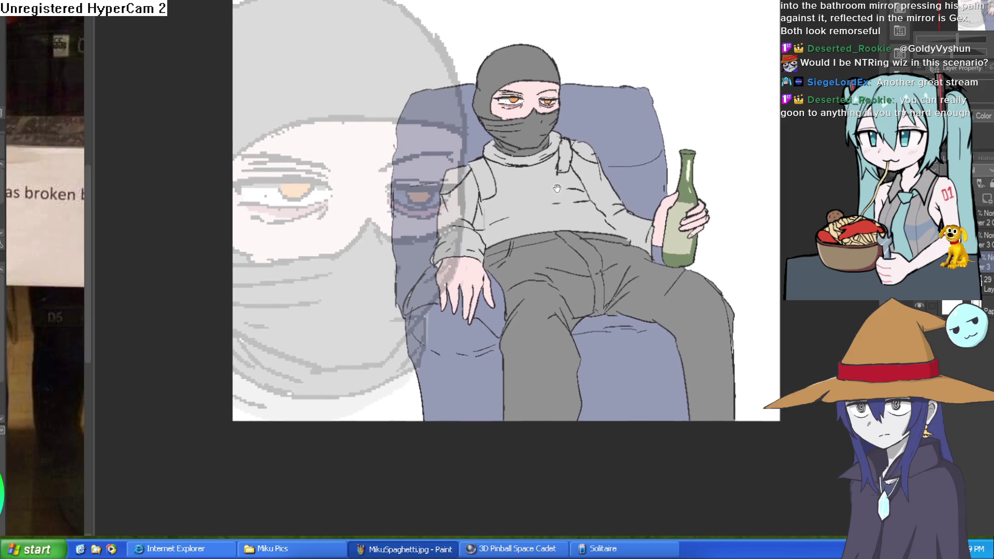